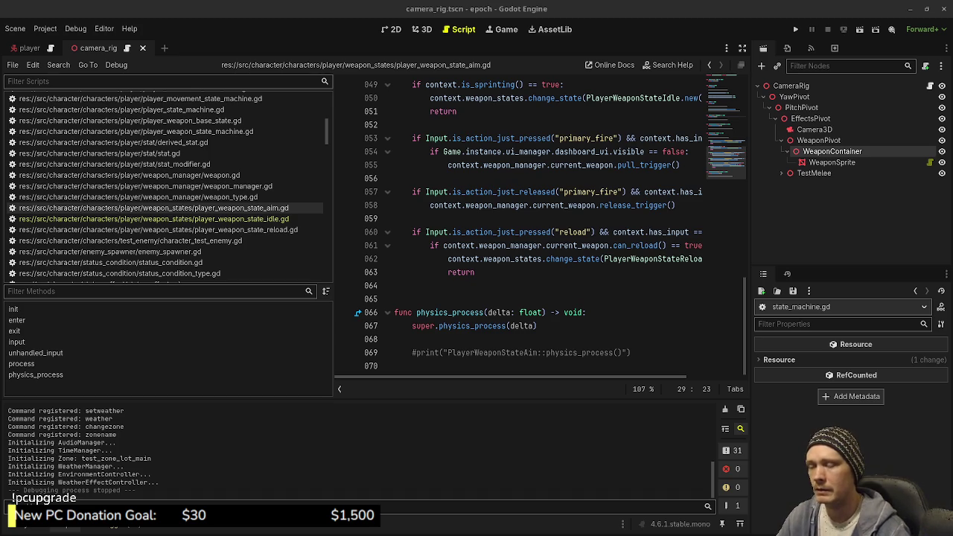
Step: Switch from the idle weapon state script to player_weapon_state_reload.gd in the script list
click(479, 273)
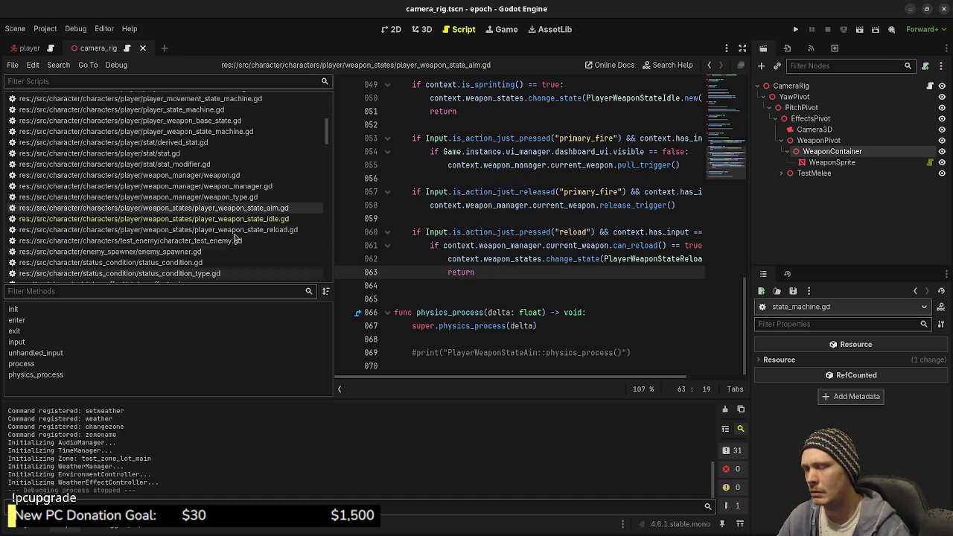
click(251, 219)
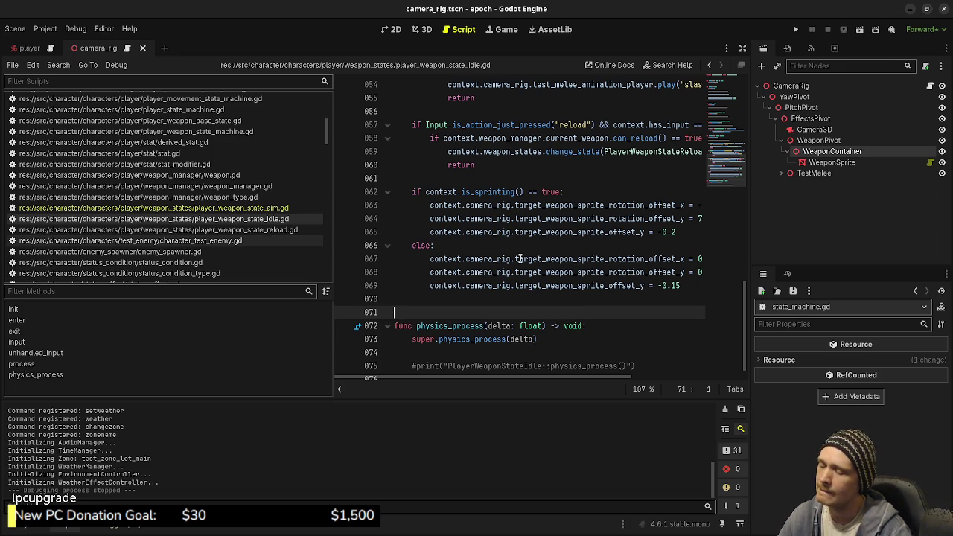
click(156, 229)
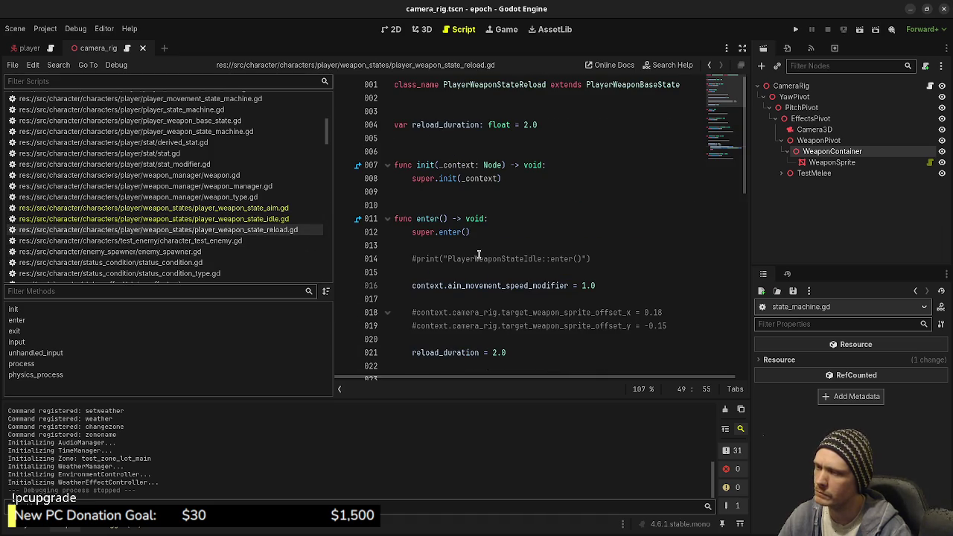
Step: In enter(), add the line context.camera_rig.target_weapon_sprite_rotation_offset_x = 45.0 below reload_duration
scroll(526, 308, down, 1)
click(528, 316)
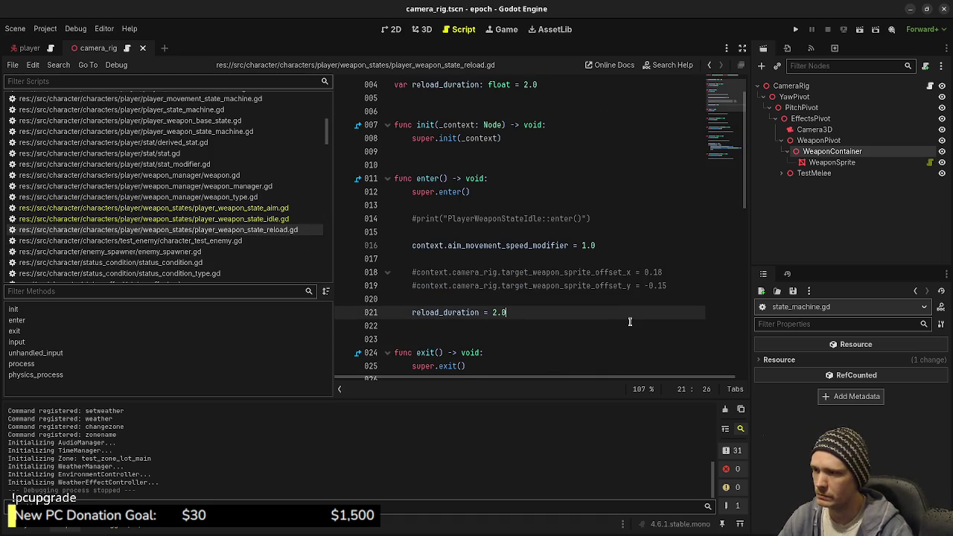
key(Return)
key(Return)
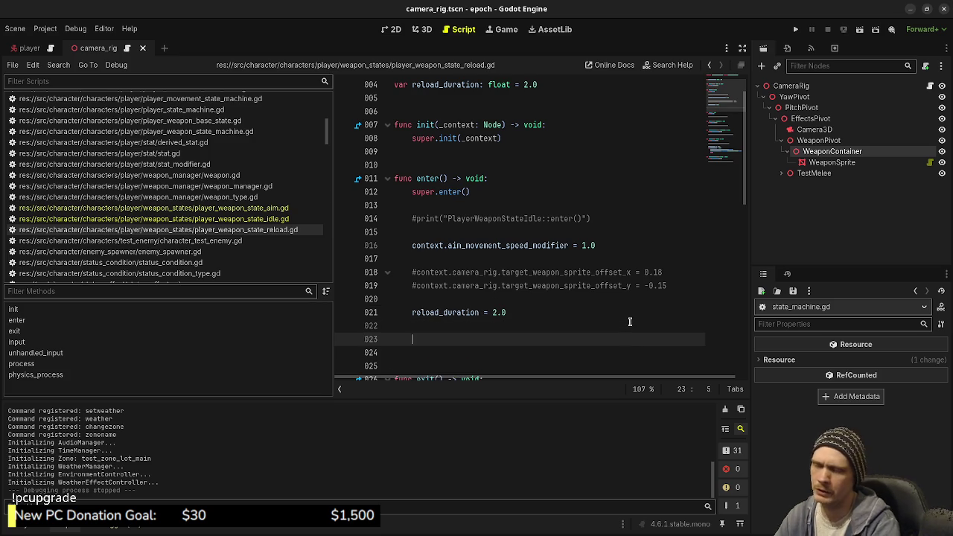
text(context.camera_rig.)
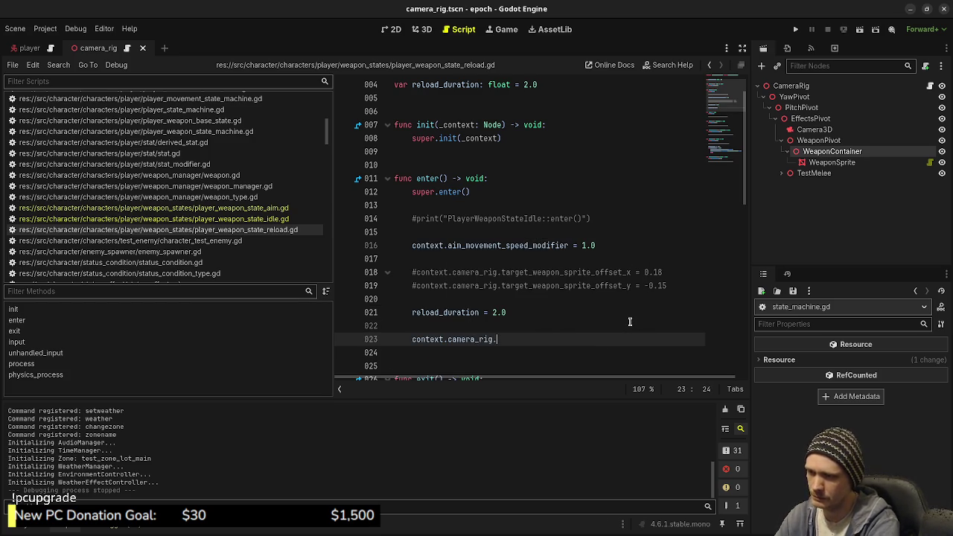
text(target_weapon_sprite_)
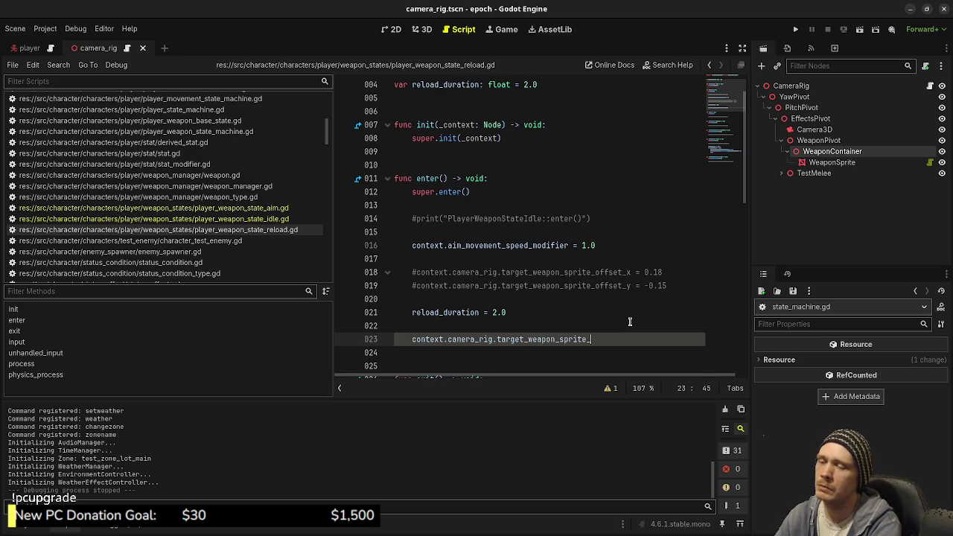
text(rotation)
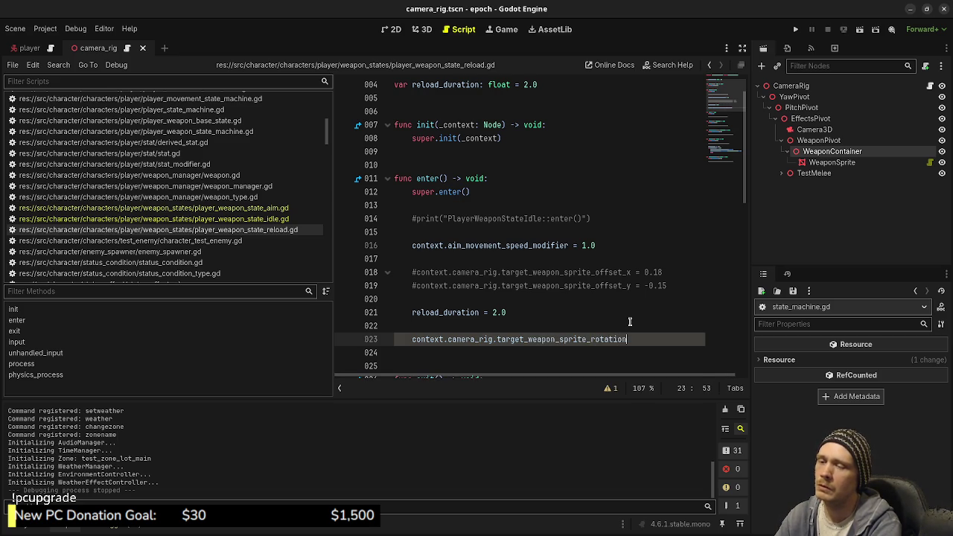
text(_offset_x)
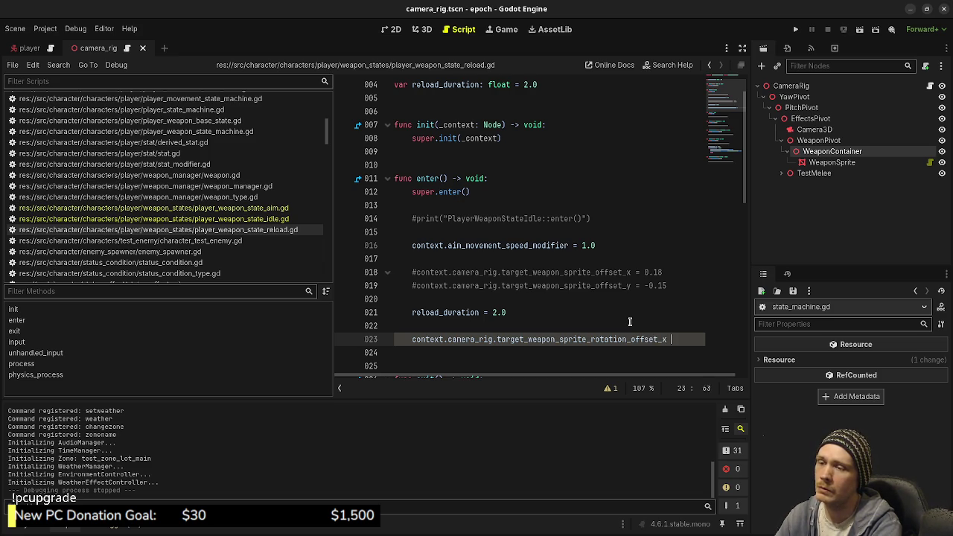
text(= )
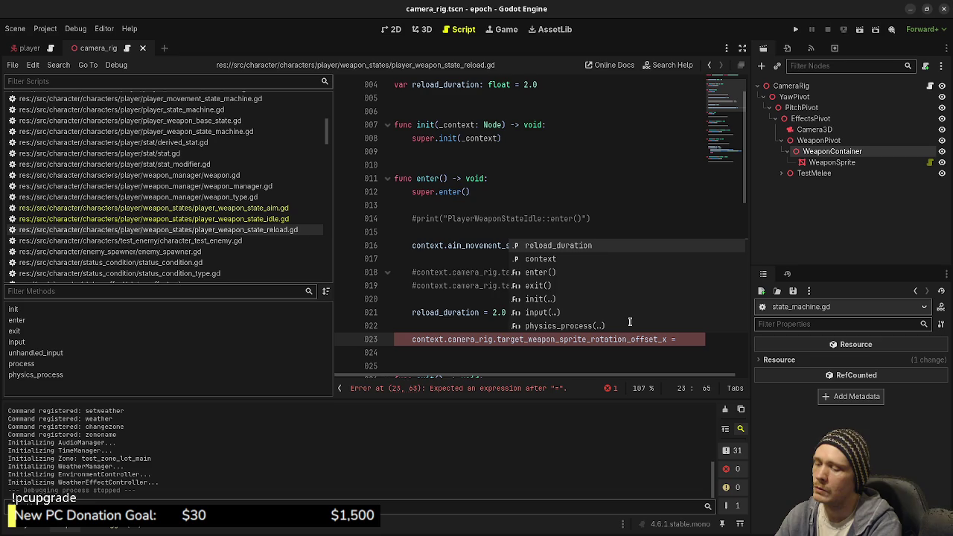
text(45.0)
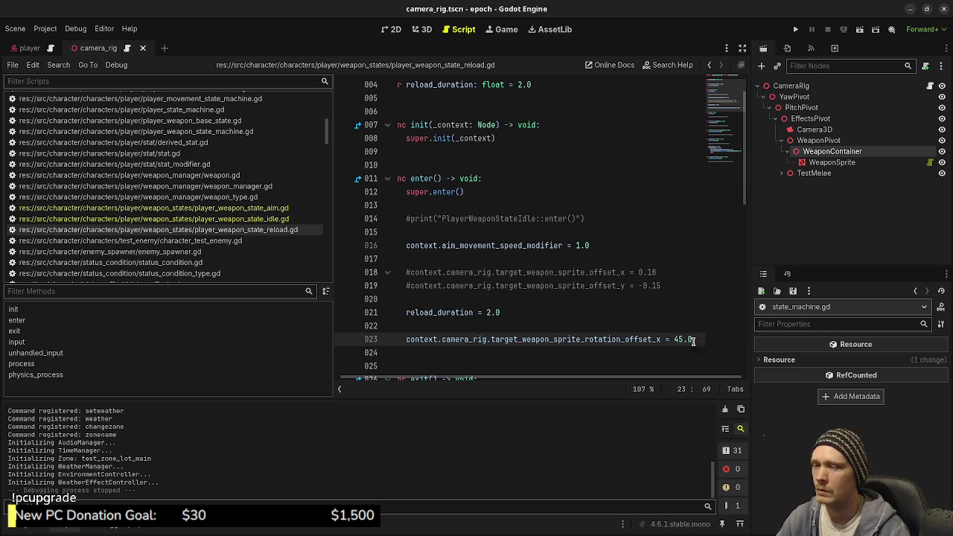
Step: Copy that line into exit() with the value 0.0, then save the script and run the game
key(shift+Home)
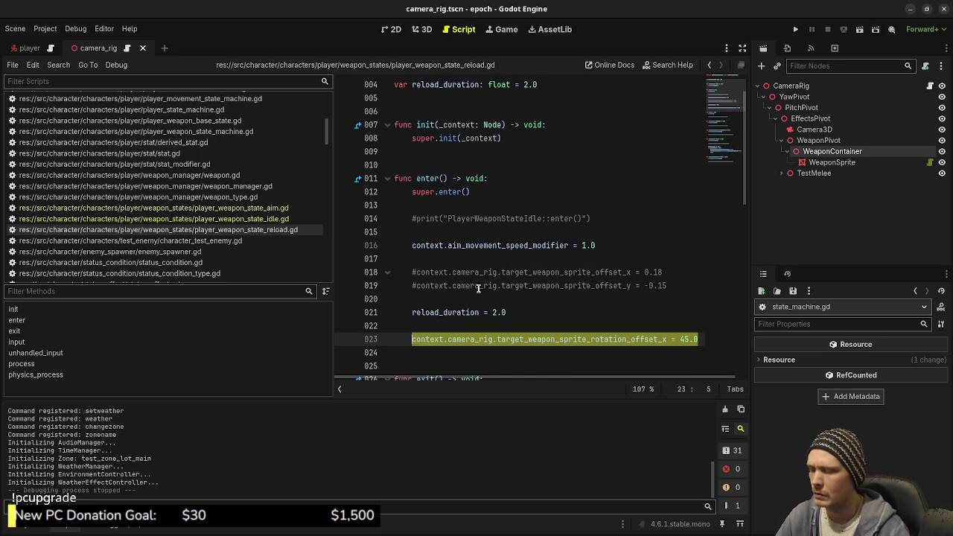
scroll(479, 289, down, 2)
key(ctrl+c)
click(601, 343)
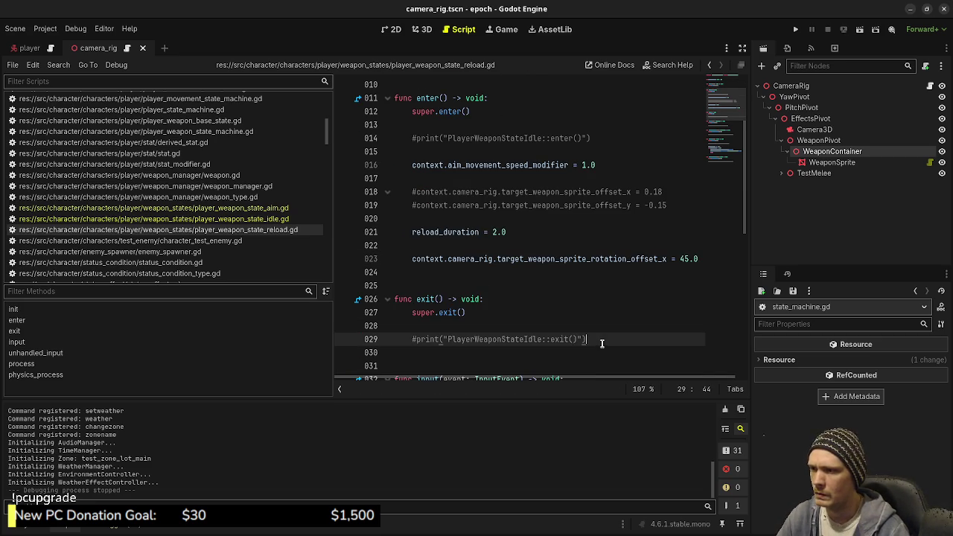
click(699, 361)
key(ctrl+v)
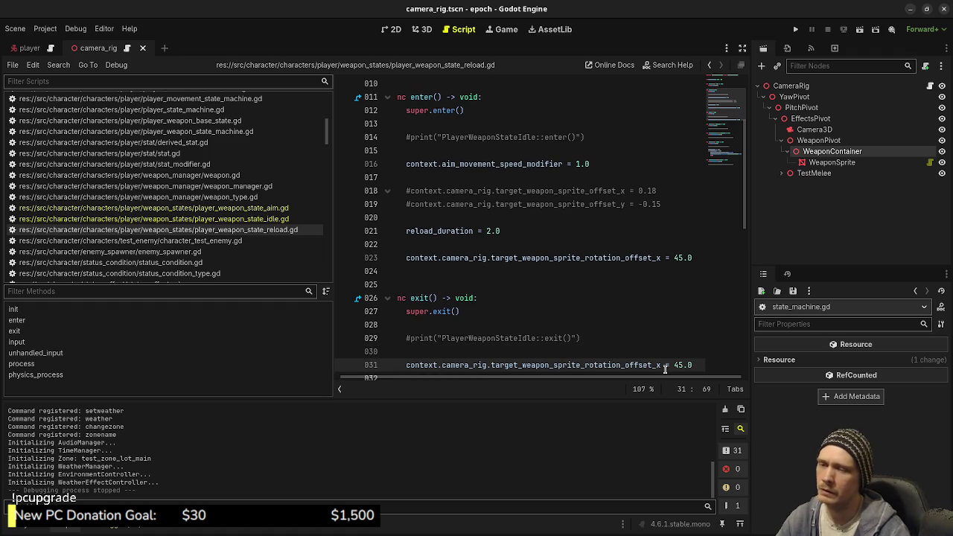
text(0)
key(ctrl+s)
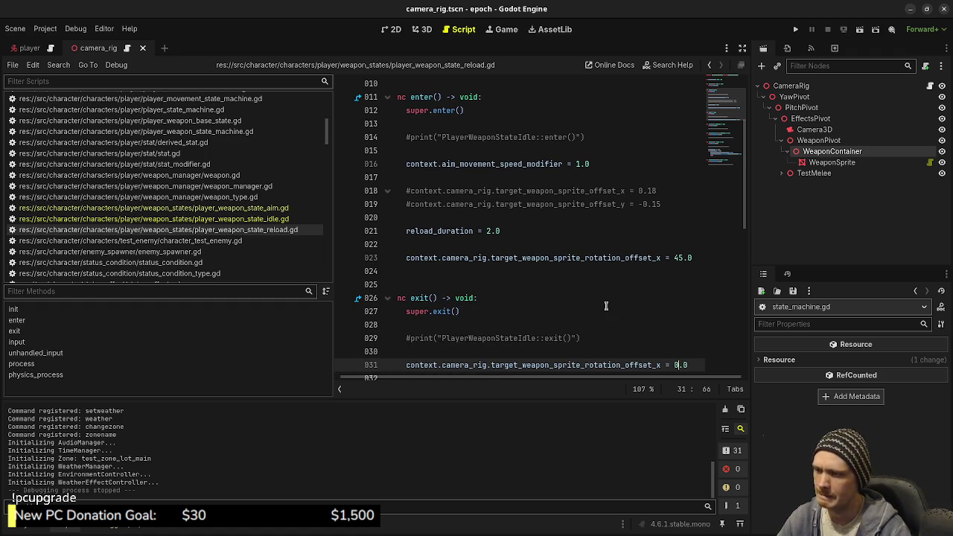
key(F5)
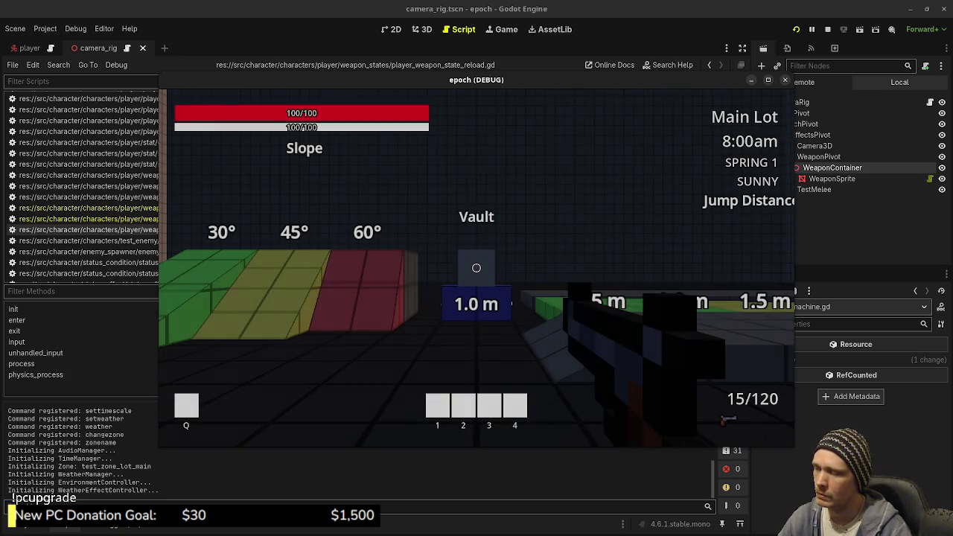
Step: Reload and fire the rifle while walking across the Jump Distance blocks
key(r)
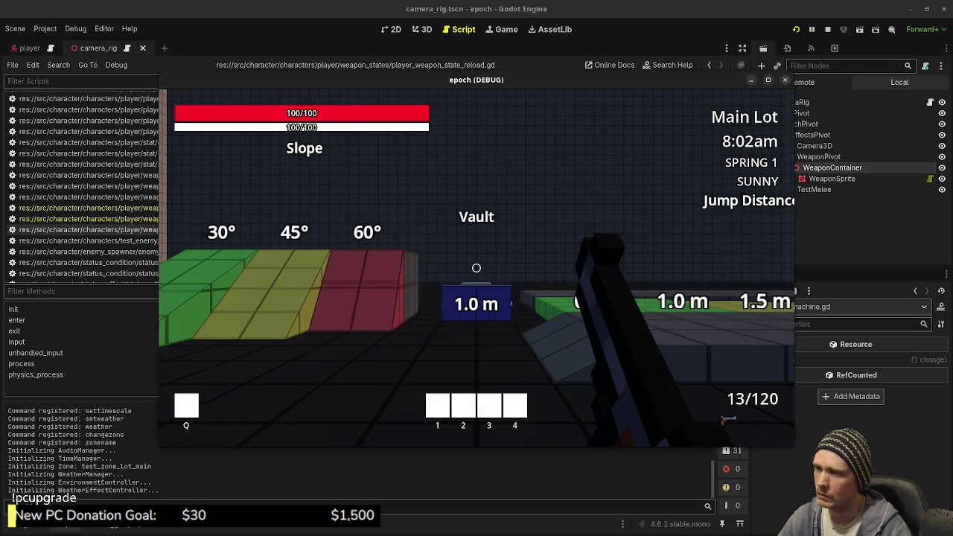
mouse_move(477, 268)
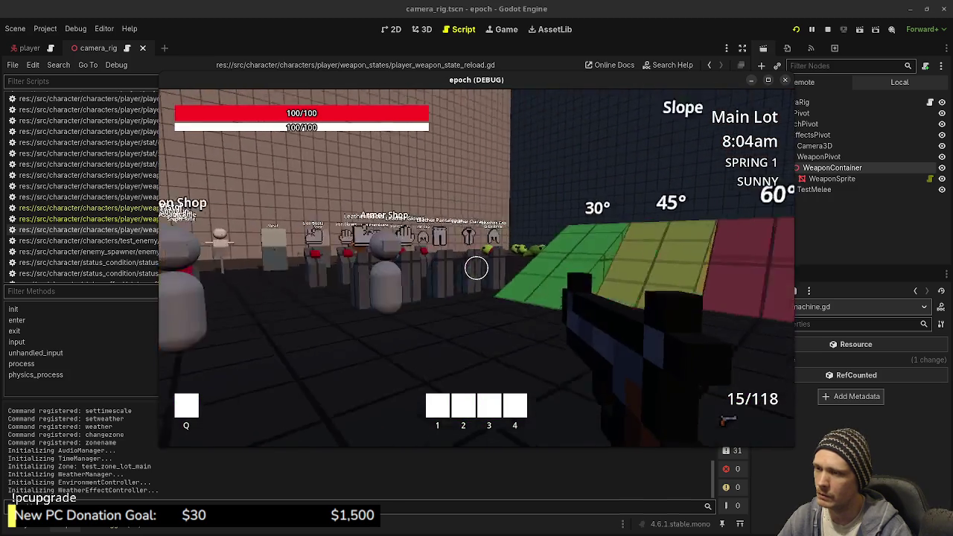
click(477, 268)
key(w)
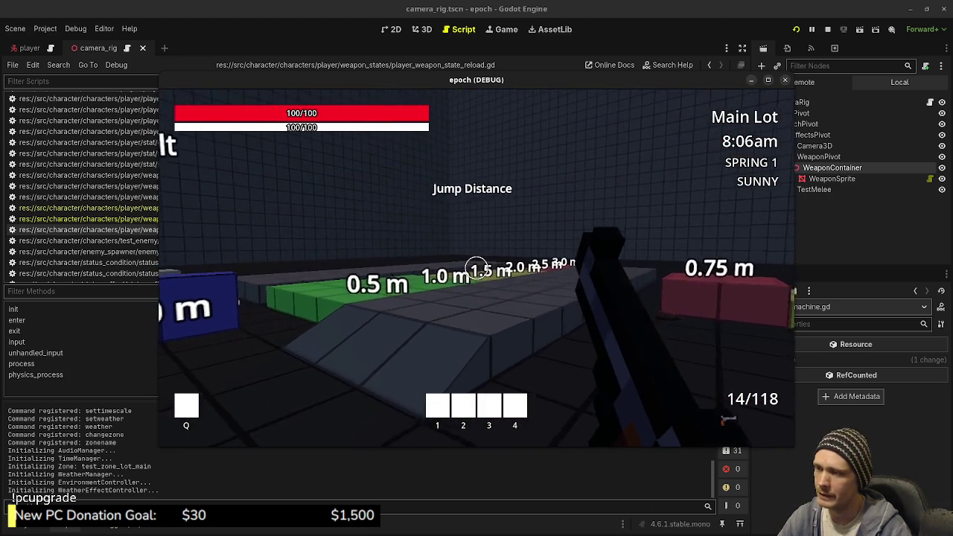
key(r)
key(w)
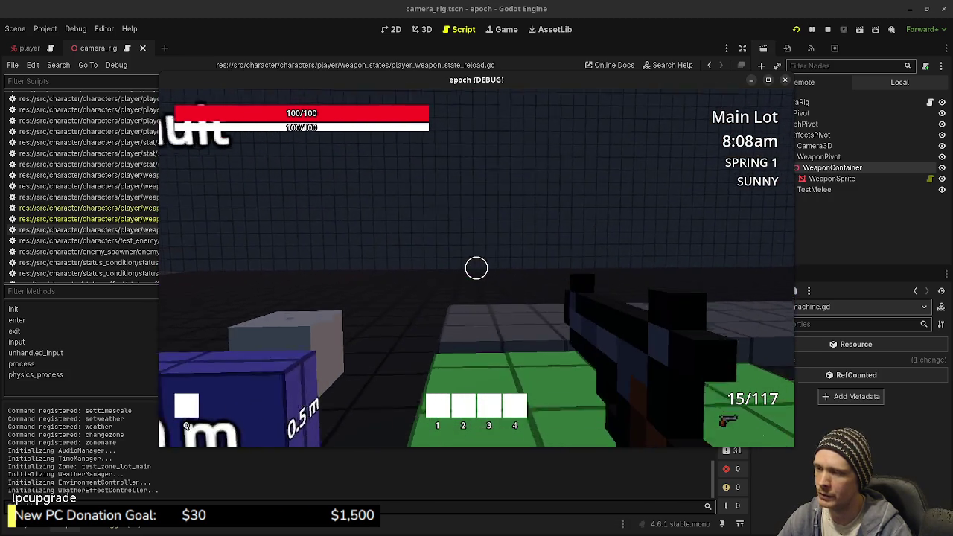
click(477, 268)
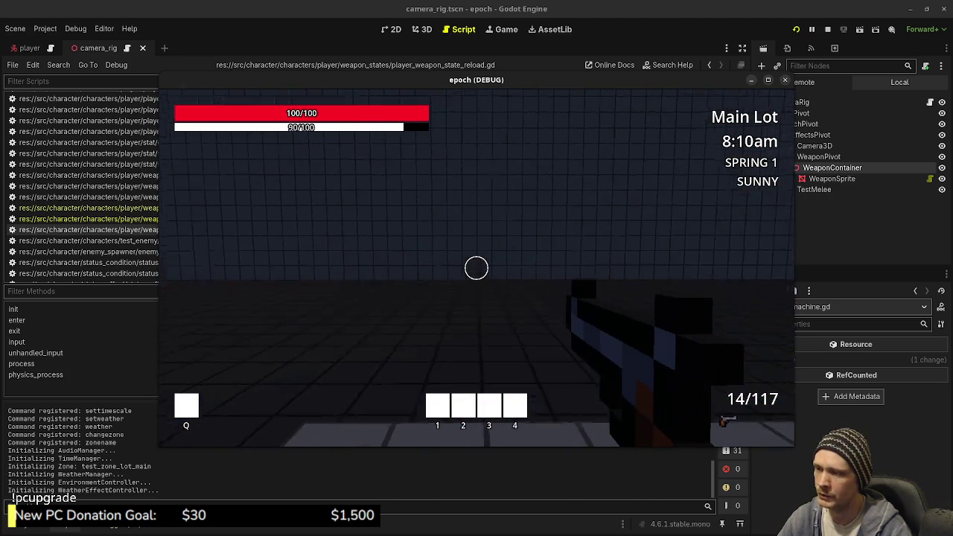
key(r)
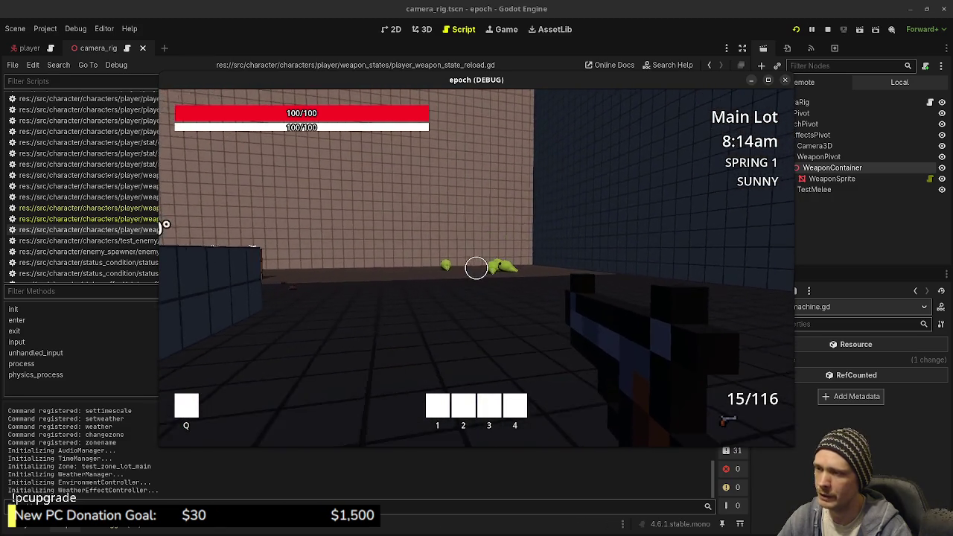
Step: Aim down the sights, shoot a frog, reload, then stop the game
right_click(477, 268)
right_click(477, 268)
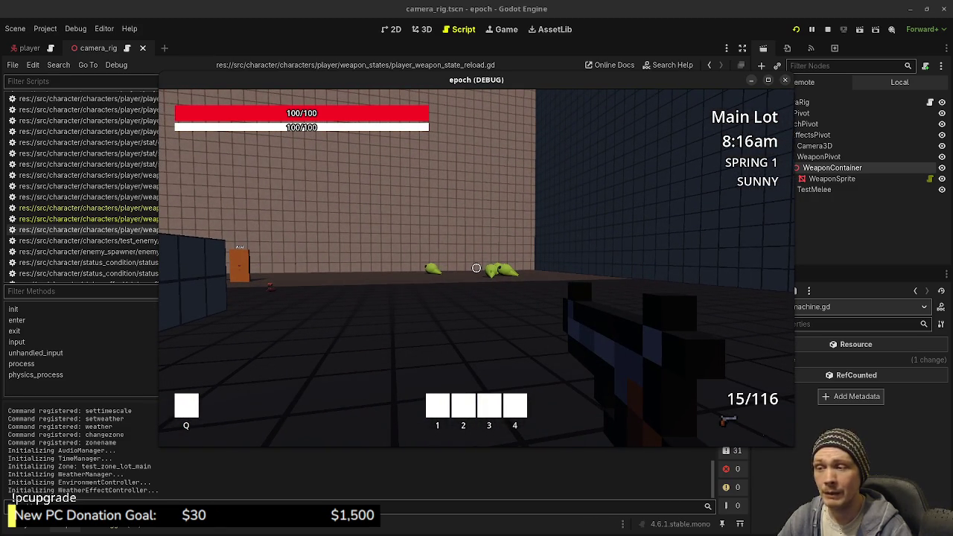
right_click(476, 267)
click(476, 268)
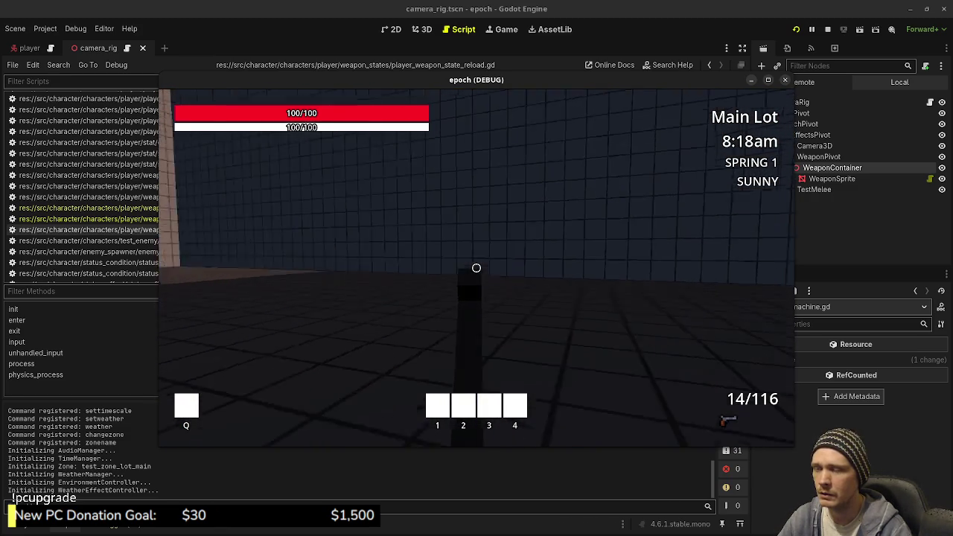
key(r)
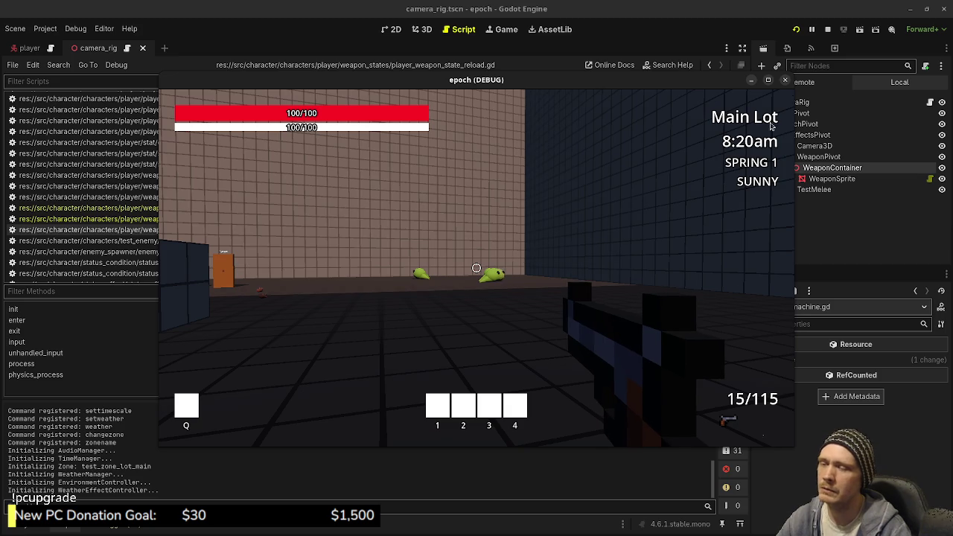
click(826, 29)
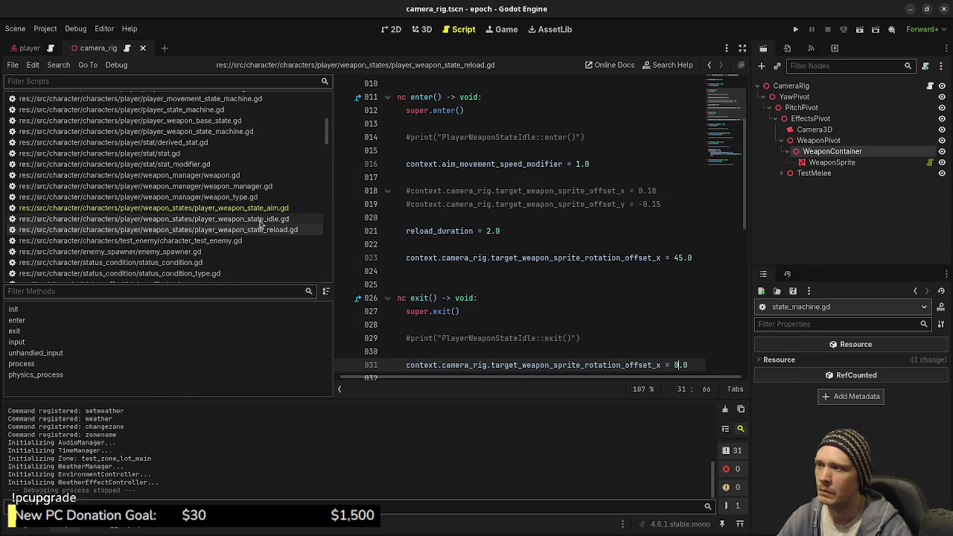
Step: Select the two weapon sprite offset lines in the idle state script's enter()
click(275, 210)
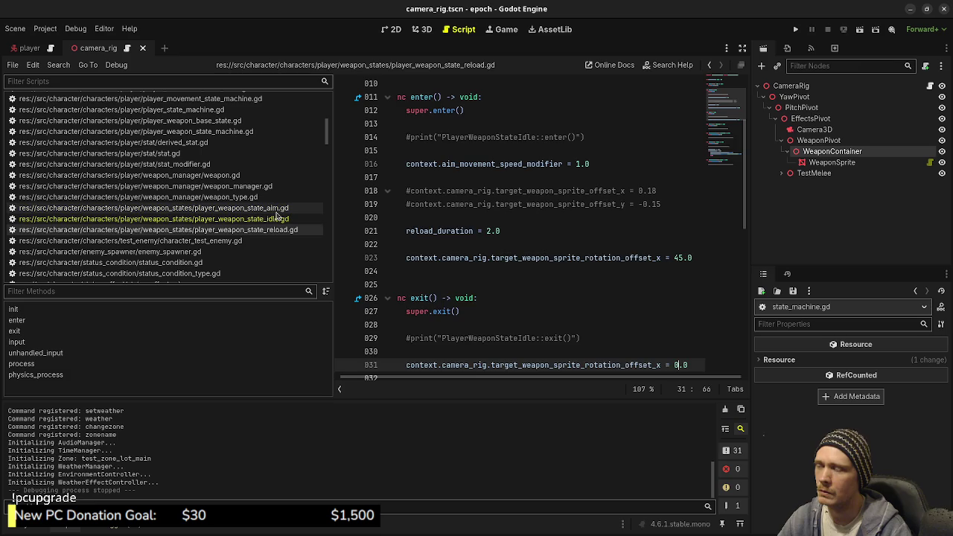
scroll(530, 241, up, 15)
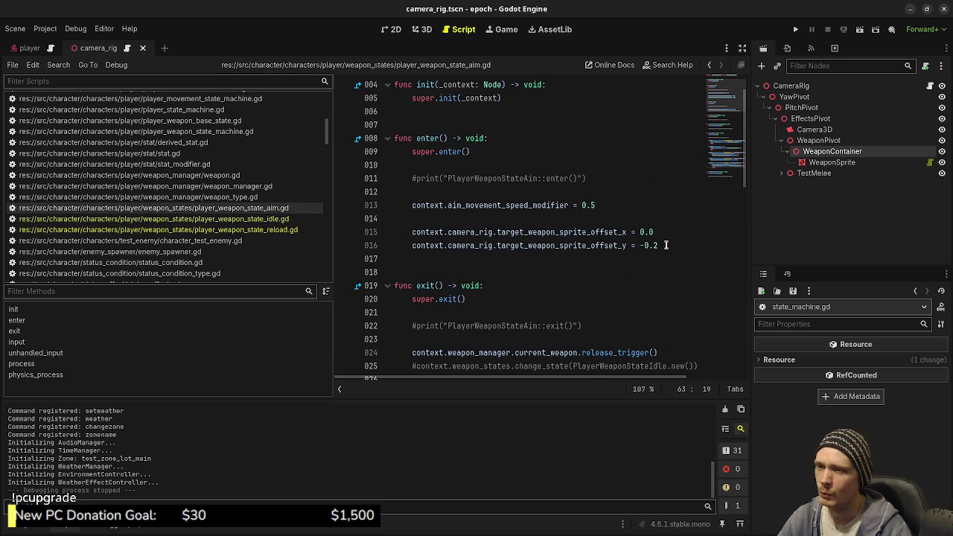
click(149, 218)
scroll(624, 242, up, 10)
scroll(625, 242, up, 4)
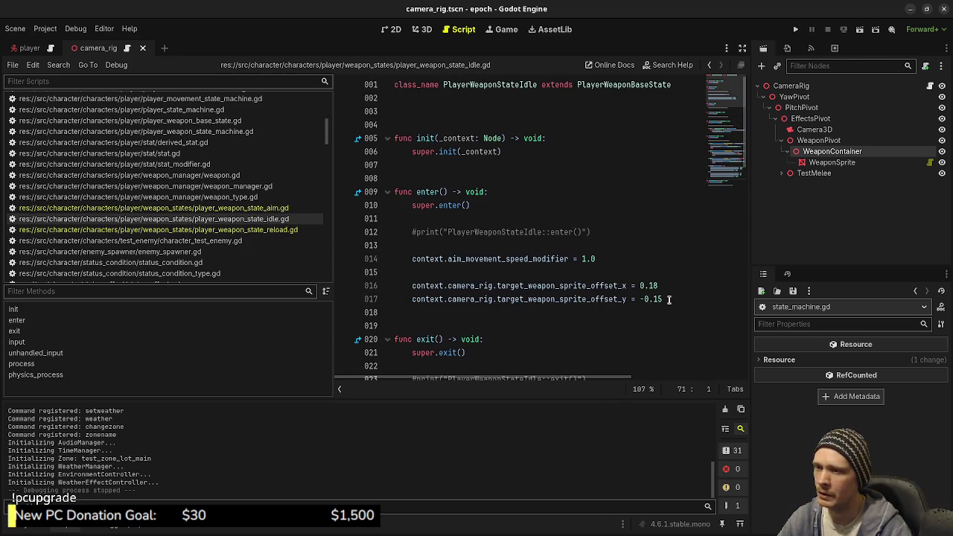
drag(668, 300, 424, 285)
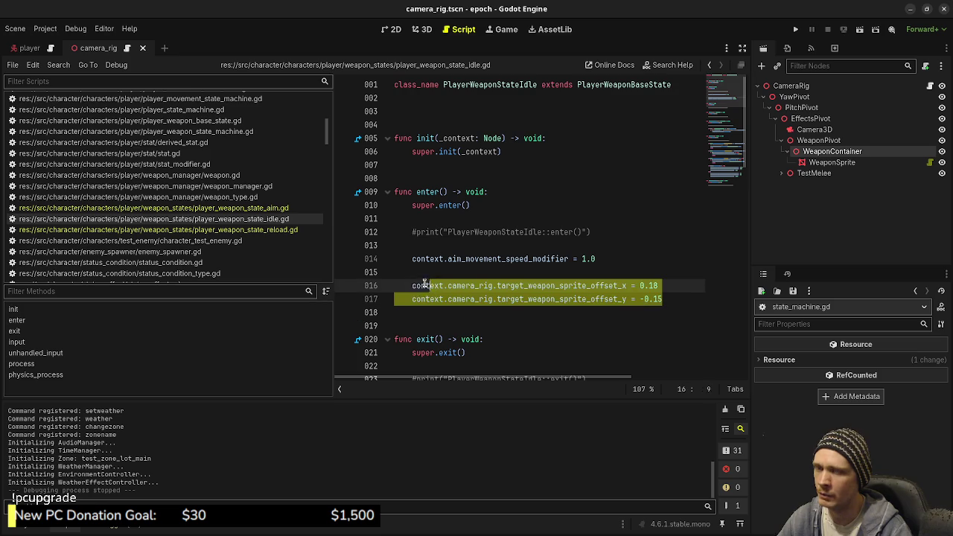
Step: Paste the offset lines (0.18, -0.15) below line 23 of the reload script, save, and run
click(279, 230)
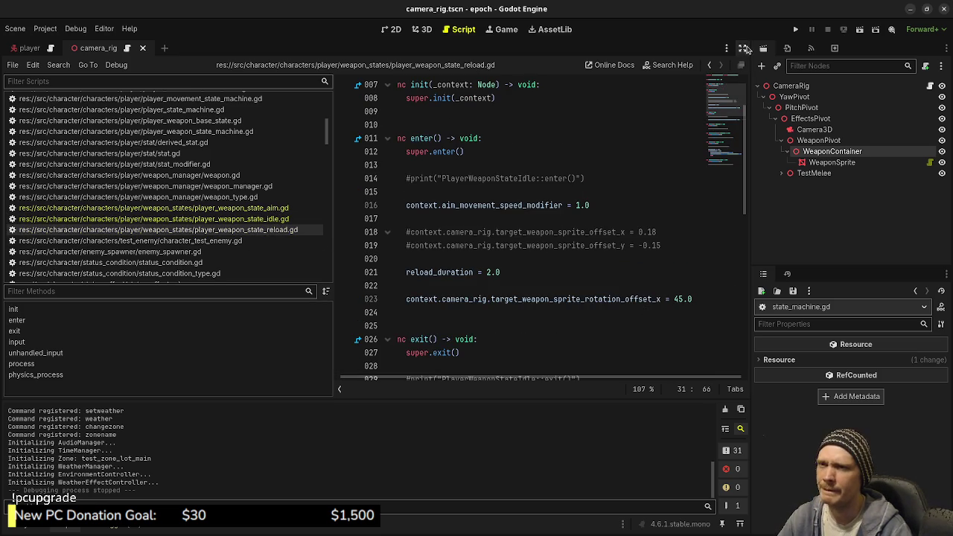
click(744, 48)
click(724, 297)
key(Return)
key(ctrl+v)
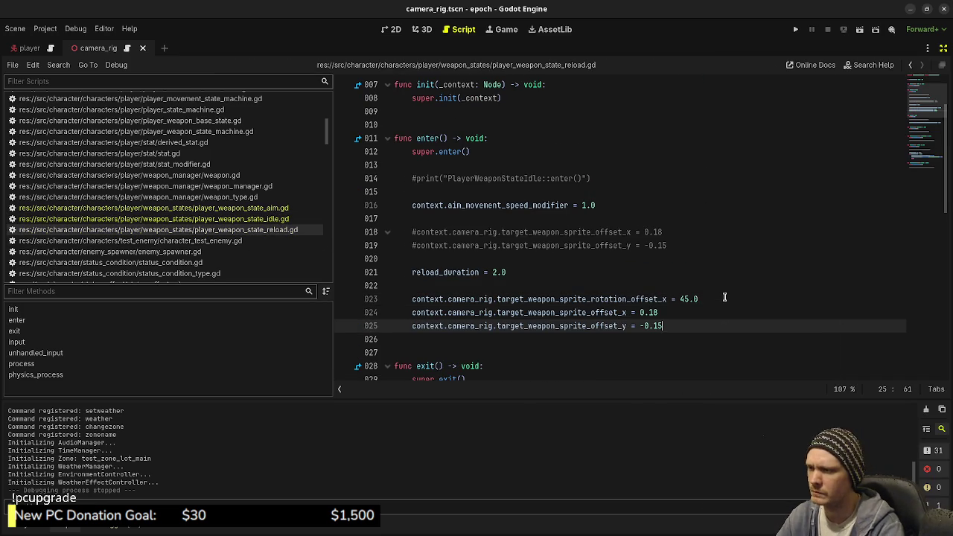
key(ctrl+s)
key(F5)
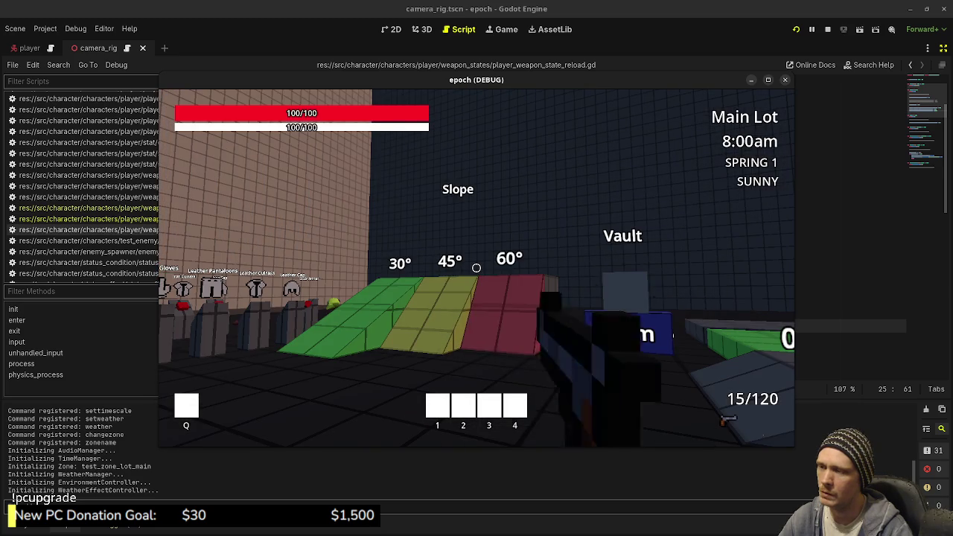
Step: Jump onto the platform, shoot at the green enemies, and reload
mouse_move(476, 267)
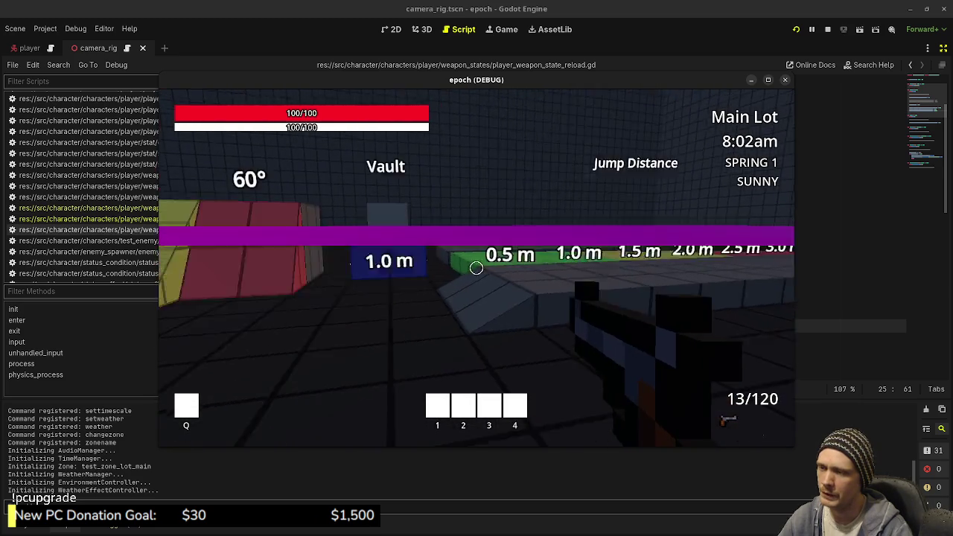
key(w)
click(476, 267)
key(space)
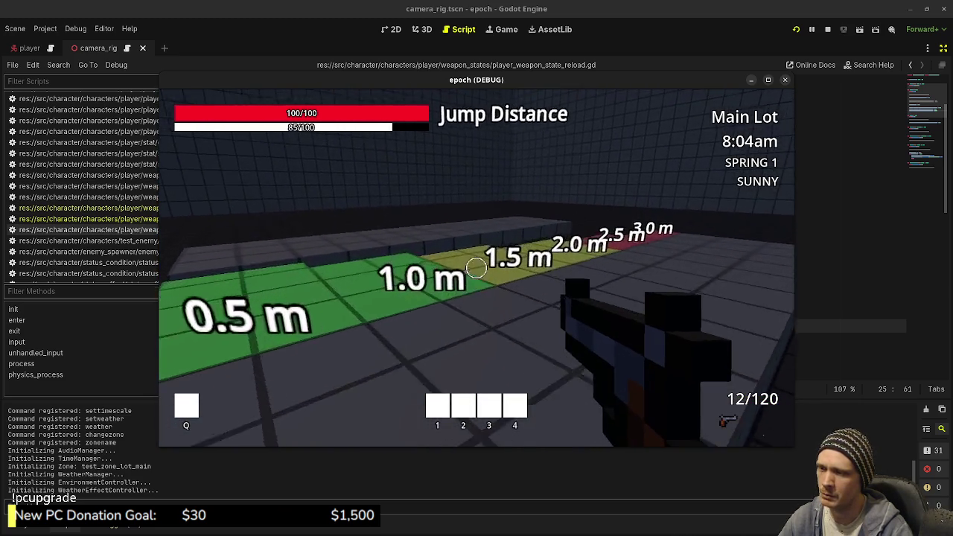
key(w)
mouse_move(476, 267)
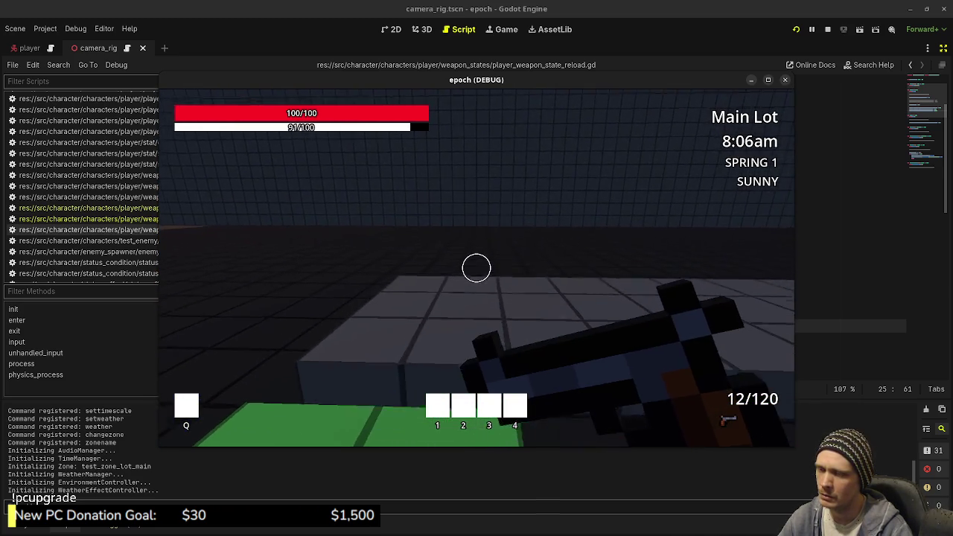
click(477, 267)
click(477, 268)
click(477, 267)
mouse_move(476, 268)
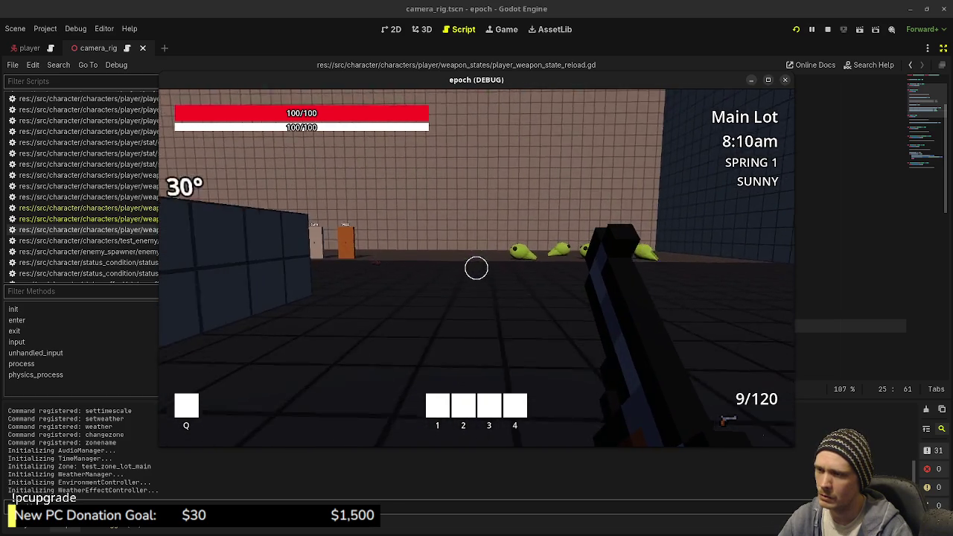
key(r)
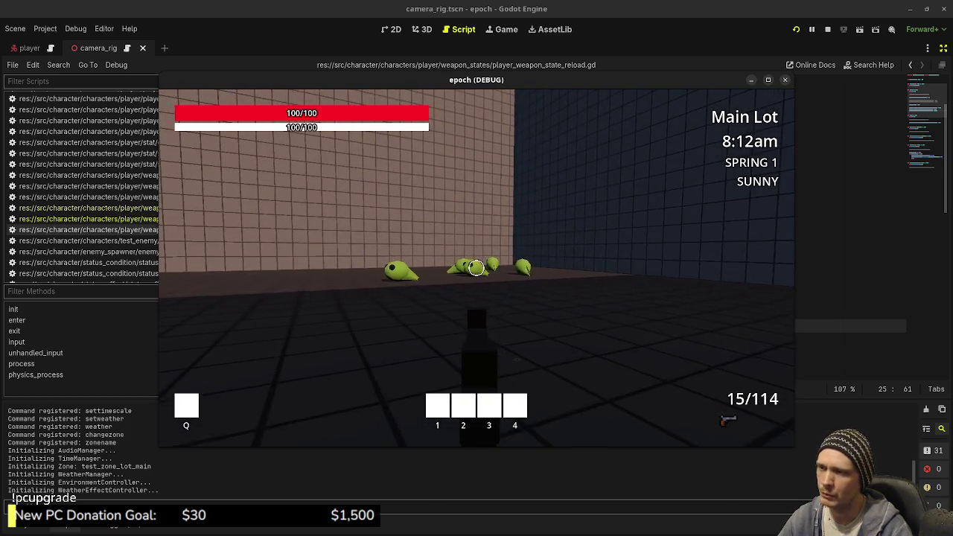
Step: Fire and reload a few more times to watch the reload pose, then stop the game
click(476, 267)
click(476, 267)
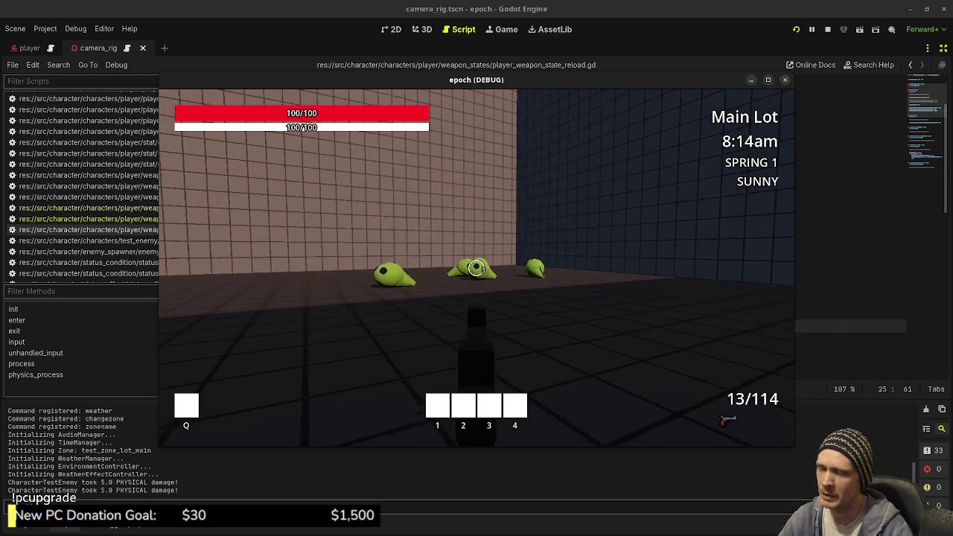
key(r)
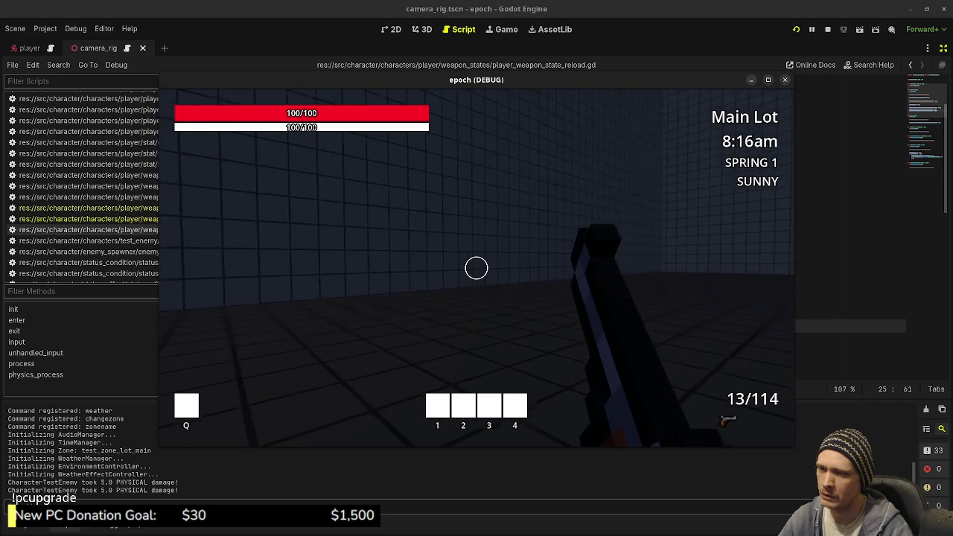
click(476, 267)
click(476, 267)
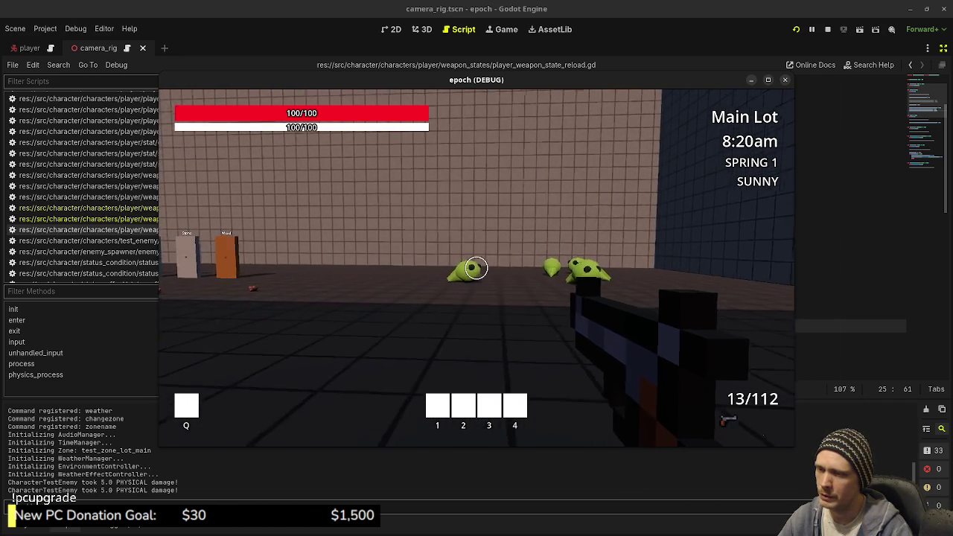
key(r)
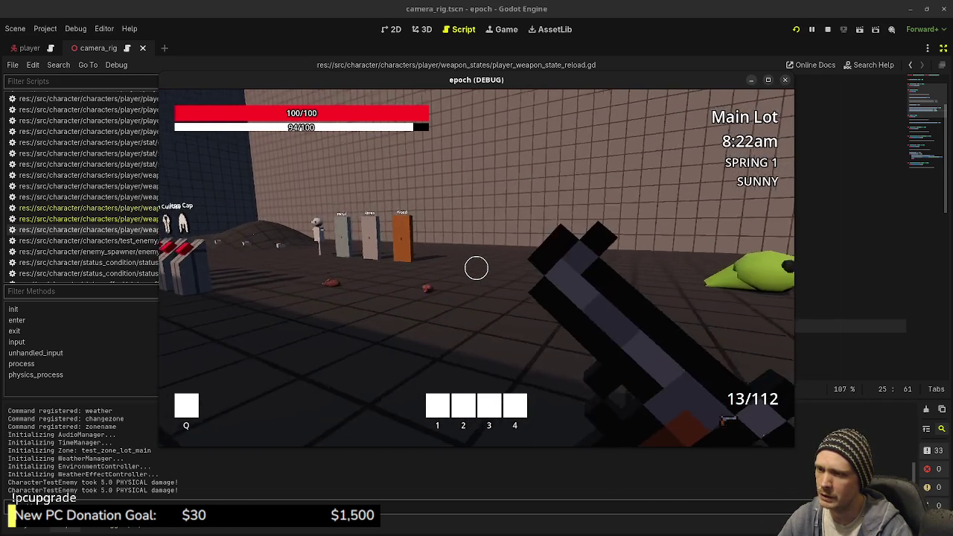
click(828, 29)
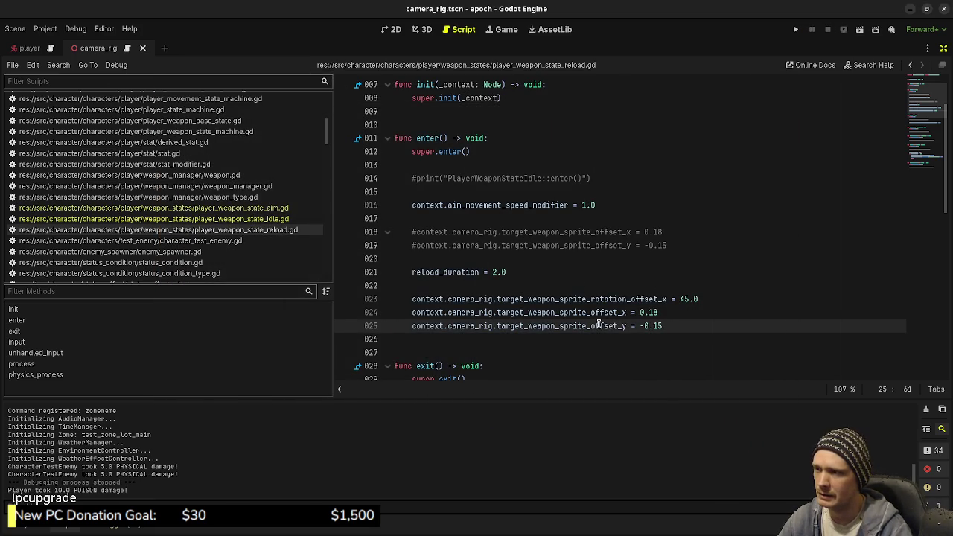
Step: Duplicate line 23 as target_weapon_sprite_rotation_offset_y = 0.0 in the reload script and save
drag(715, 299, 402, 291)
key(ctrl+c)
key(End)
key(Return)
key(ctrl+v)
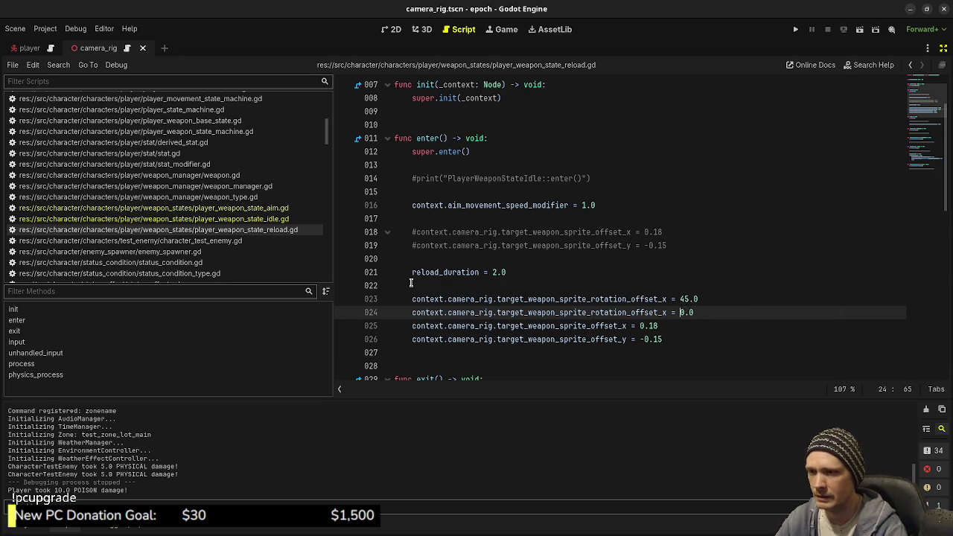
key(ctrl+s)
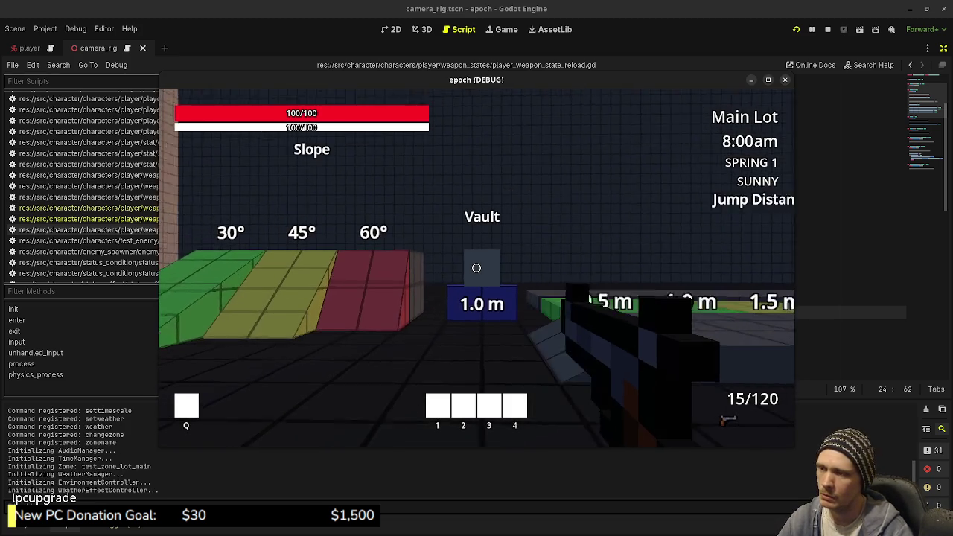
Step: Fire three shots, reload, and walk toward the ramps, then stop the game and select line 24
click(476, 268)
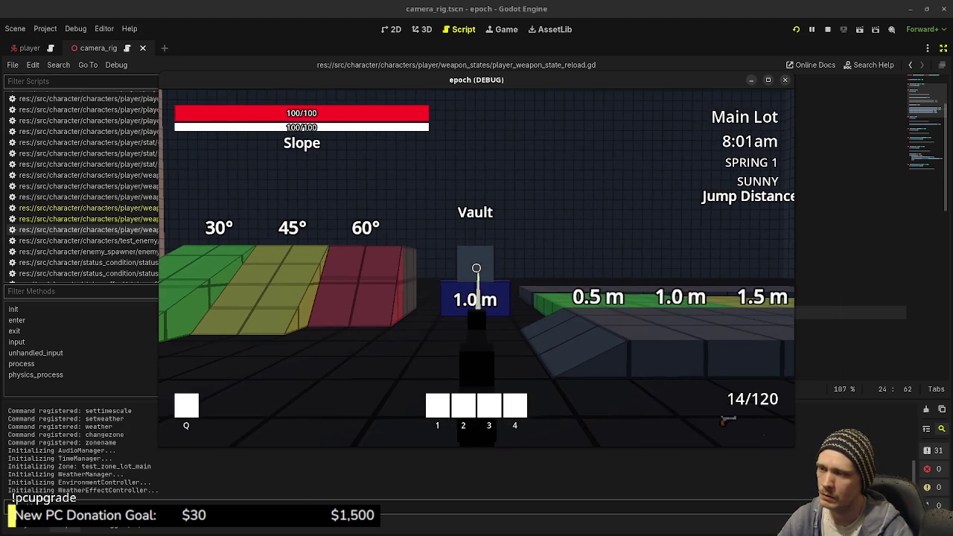
click(476, 268)
key(w)
click(476, 268)
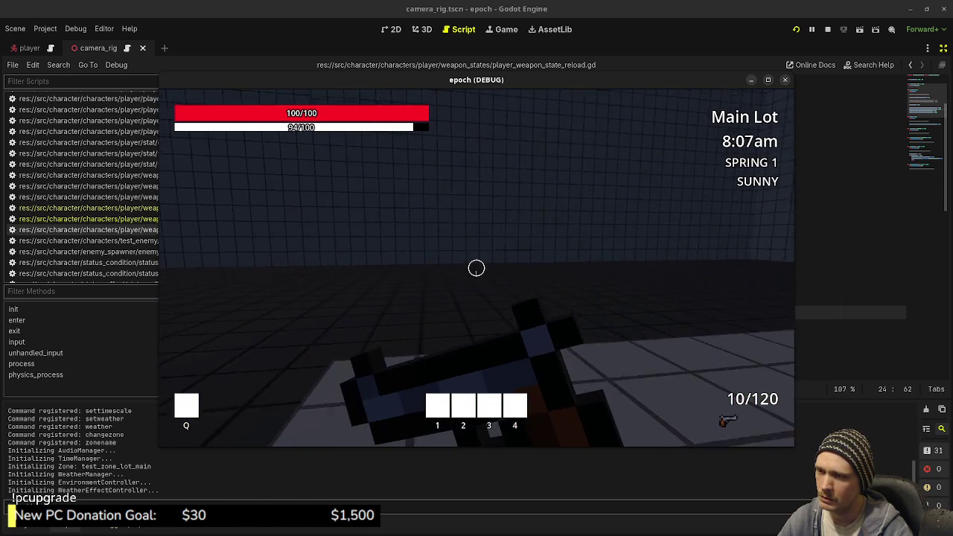
key(r)
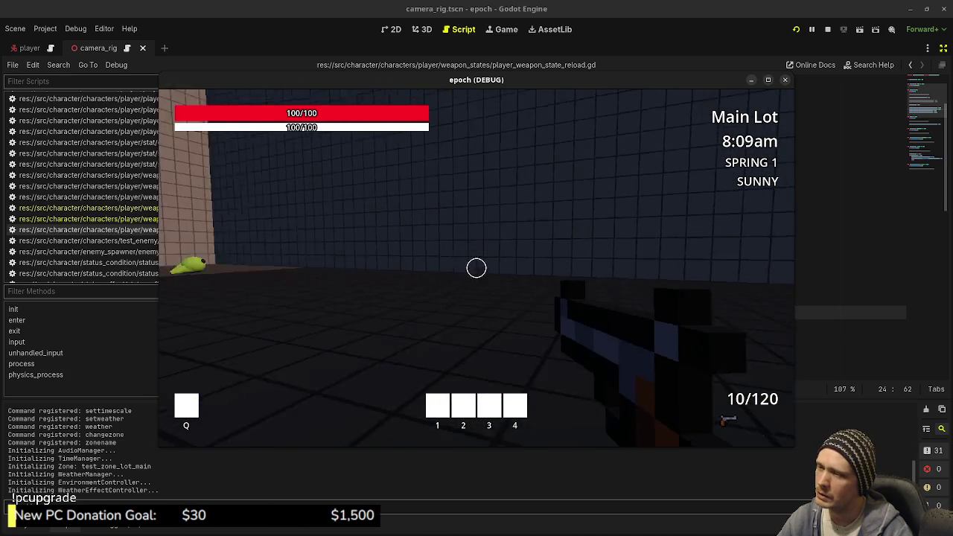
key(w)
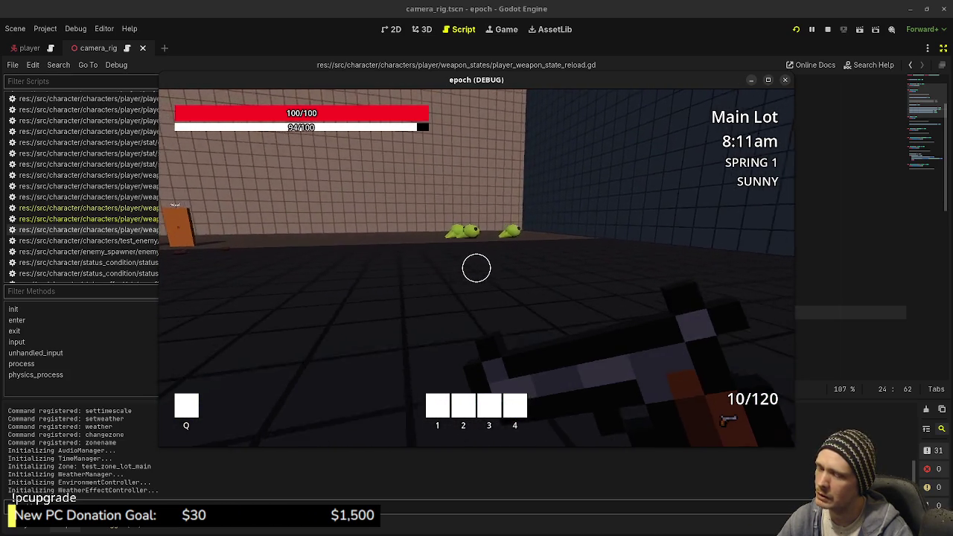
key(w)
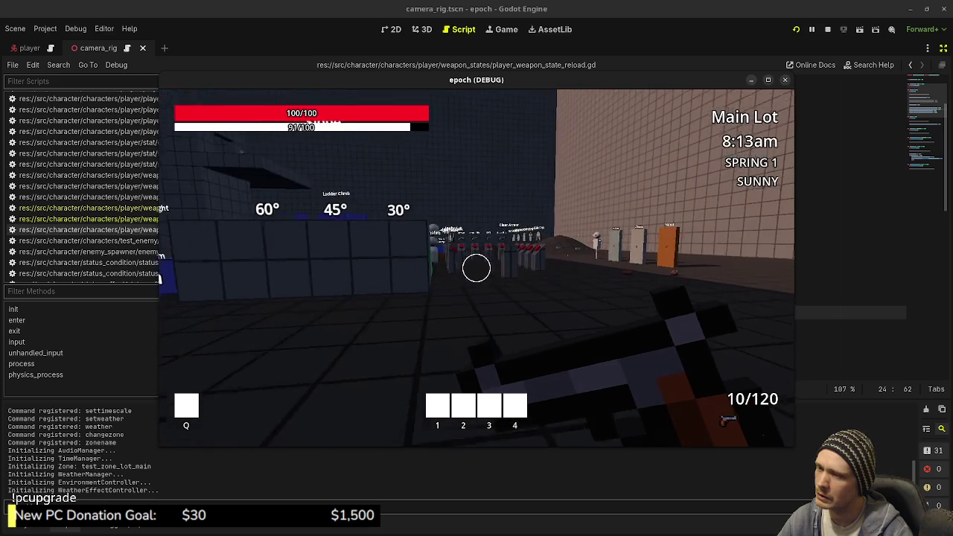
key(w)
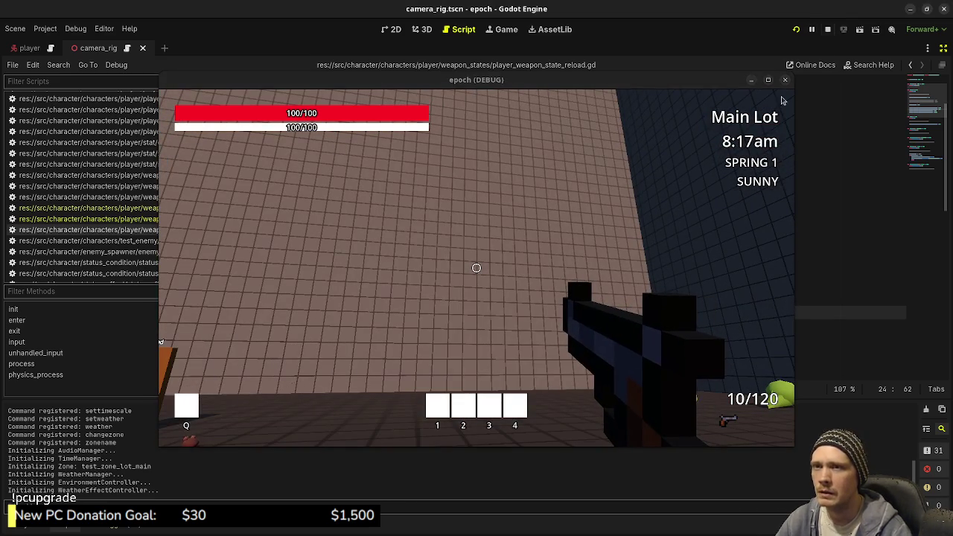
key(F8)
drag(709, 312, 410, 314)
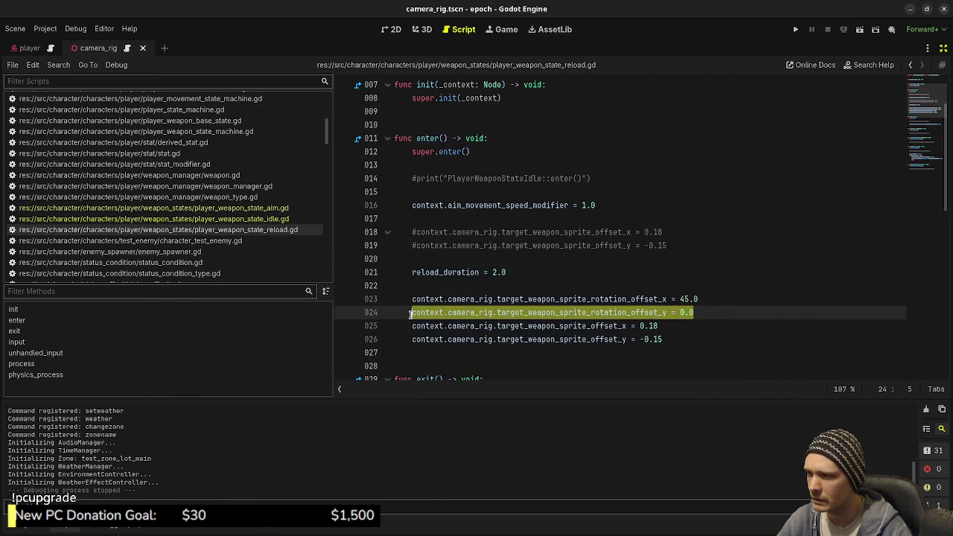
Step: Paste the rotation offset lines set to 0.0 into the aim state's enter(), fix indentation, and save
click(268, 208)
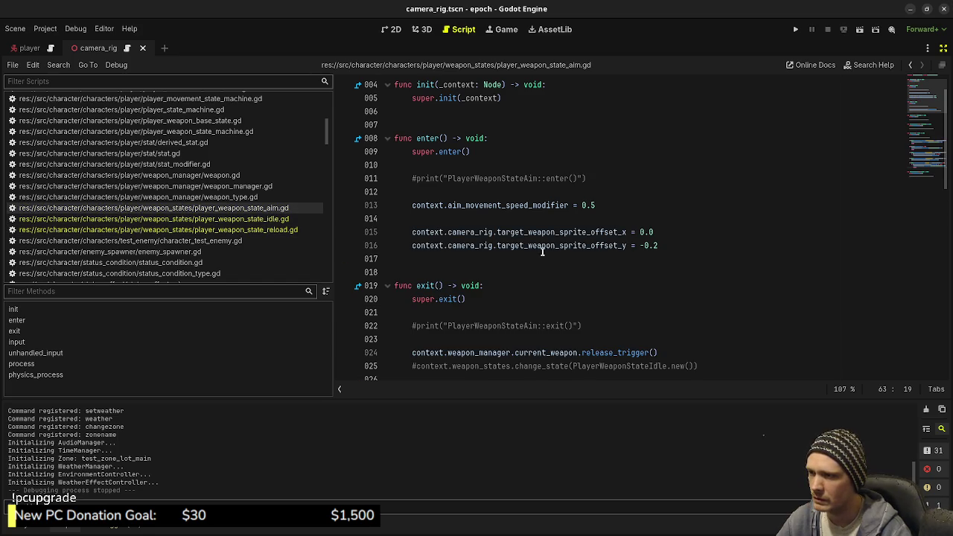
click(498, 215)
key(Return)
key(ctrl+v)
click(509, 219)
key(Return)
key(ctrl+v)
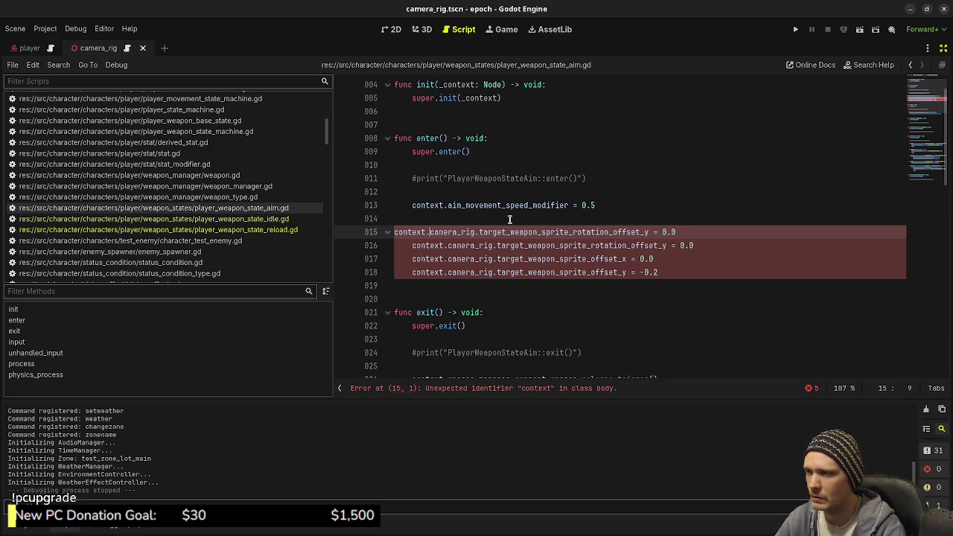
key(Tab)
key(ctrl+Right)
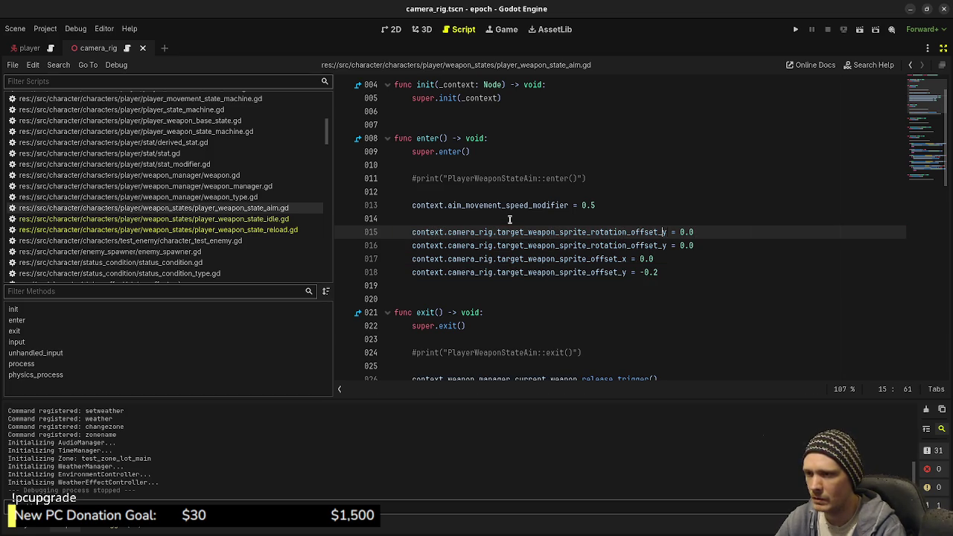
key(ctrl+s)
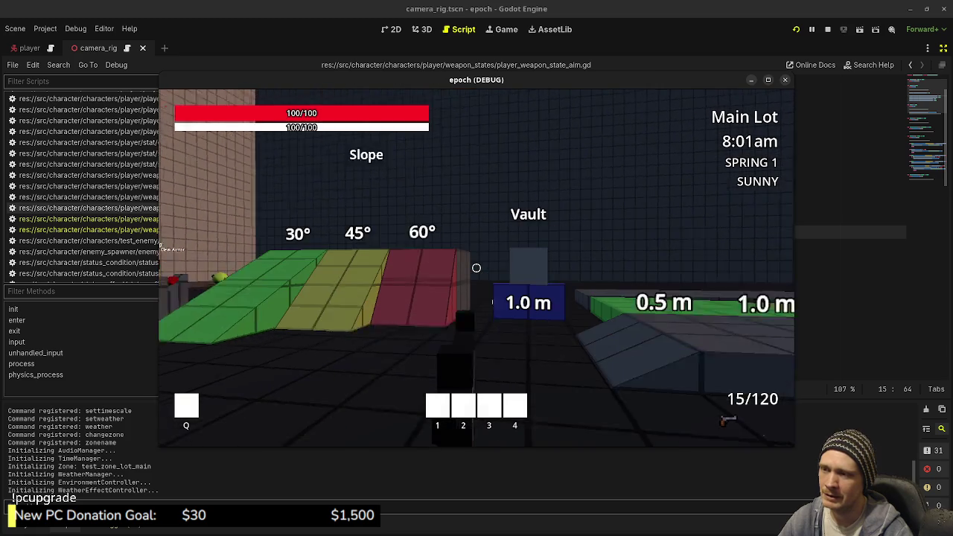
Step: Fire twice, swap to the other item and back to the rifle, reload, and sprint past the weapon shop
click(476, 268)
click(476, 268)
key(shift+w)
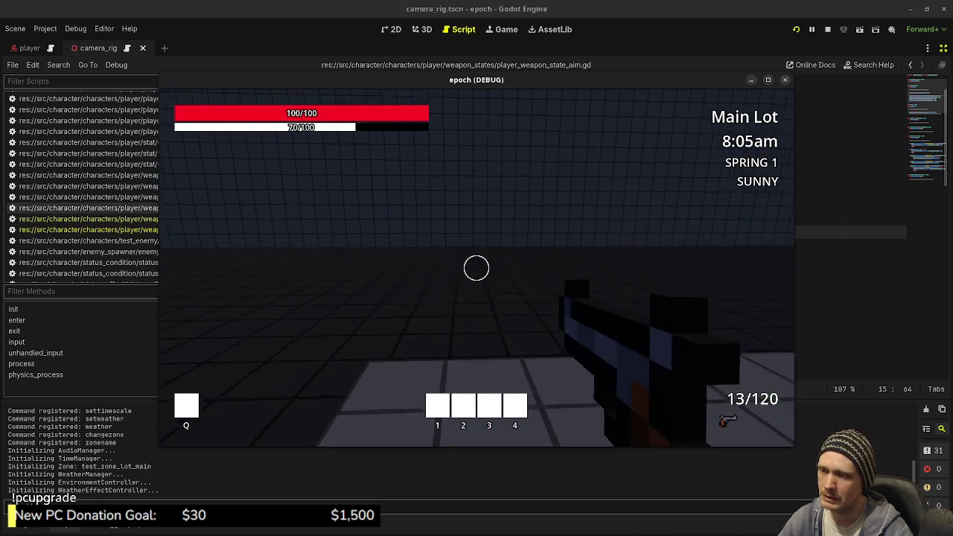
key(2)
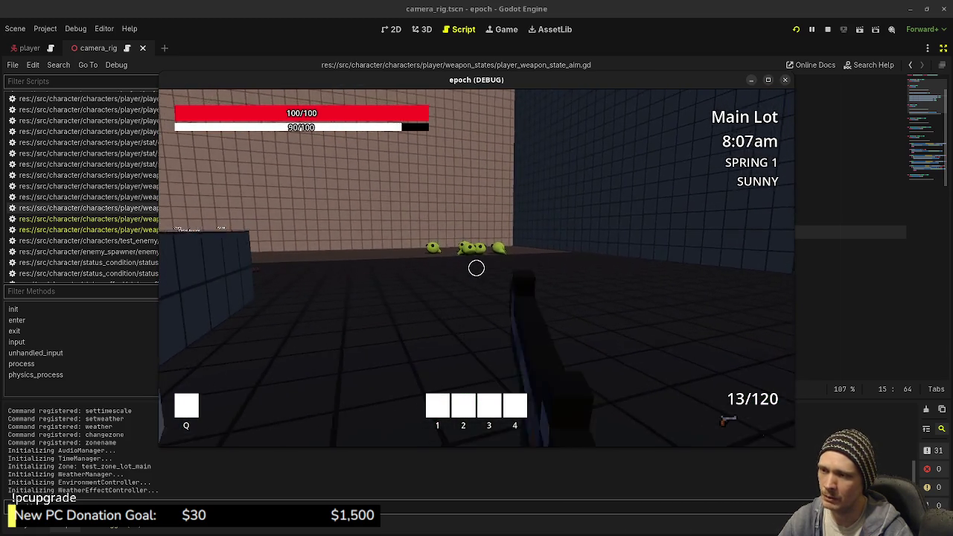
key(1)
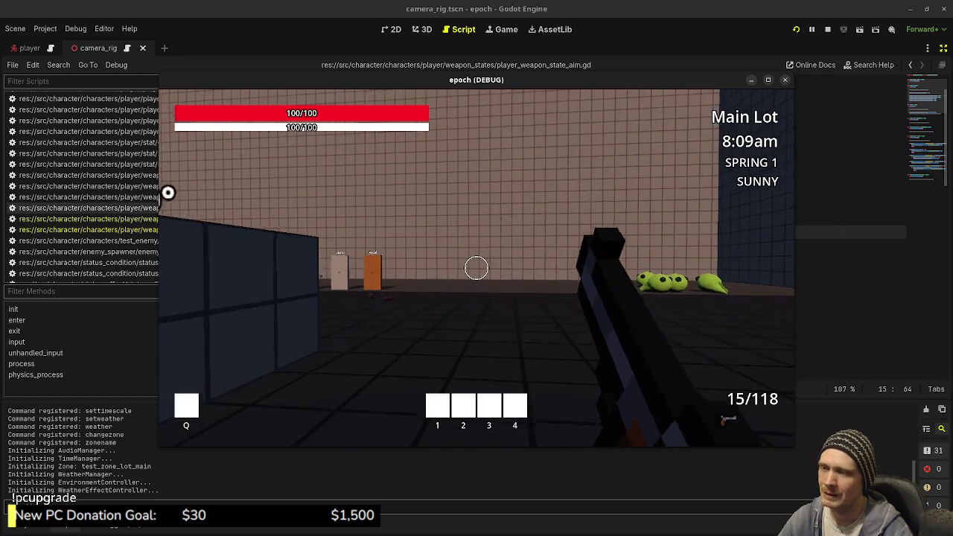
key(r)
key(shift+w)
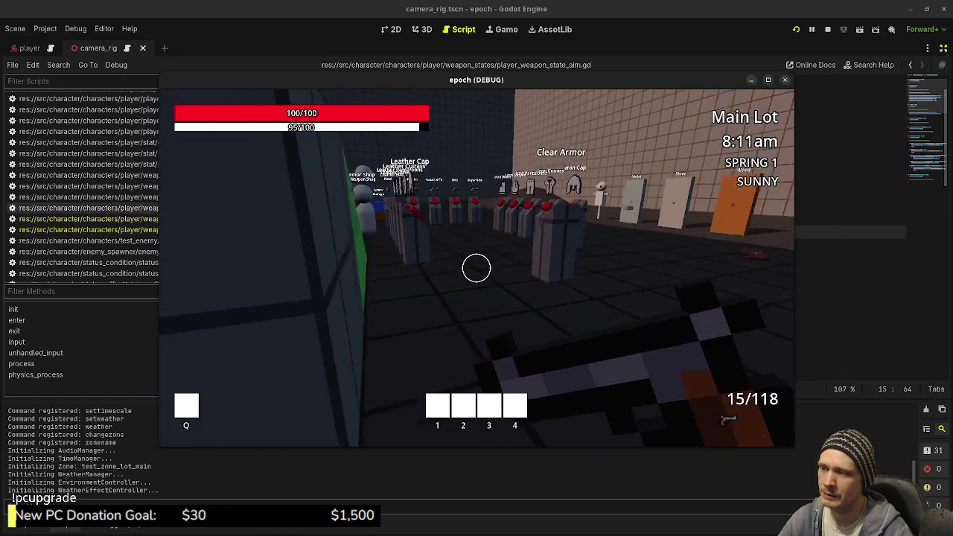
key(shift+w)
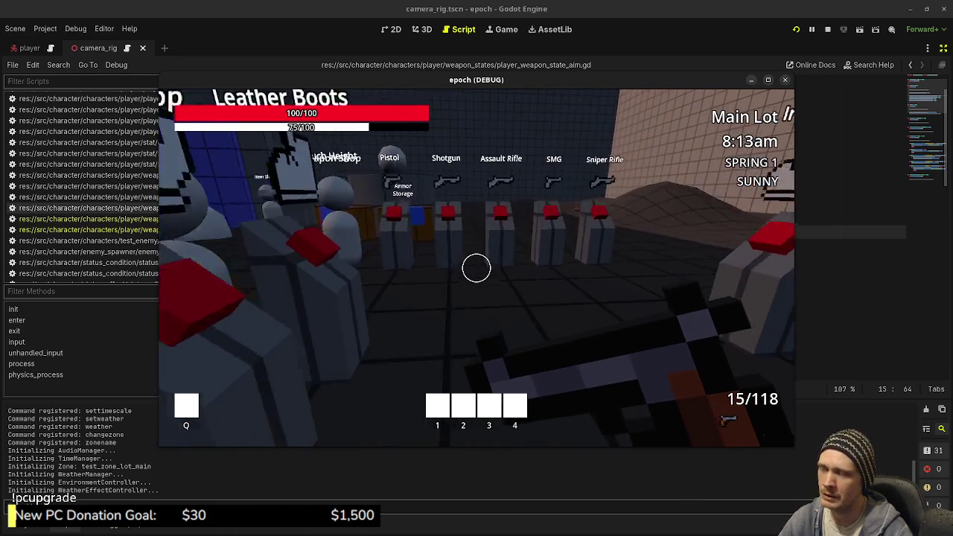
key(shift+w)
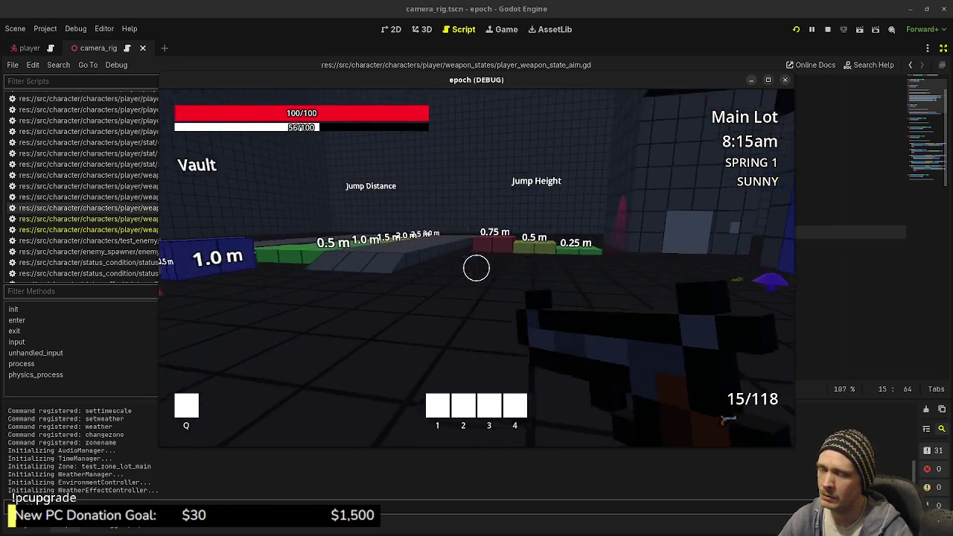
Step: Shoot toward the test blocks, aim, fire, and reload on the distance steps, then stop the game
click(477, 267)
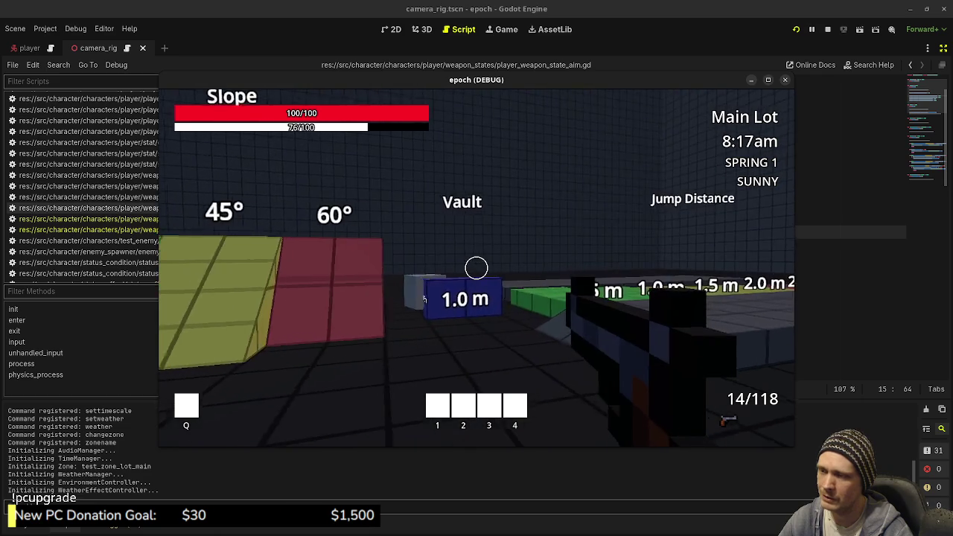
key(shift+w)
key(r)
key(shift+w)
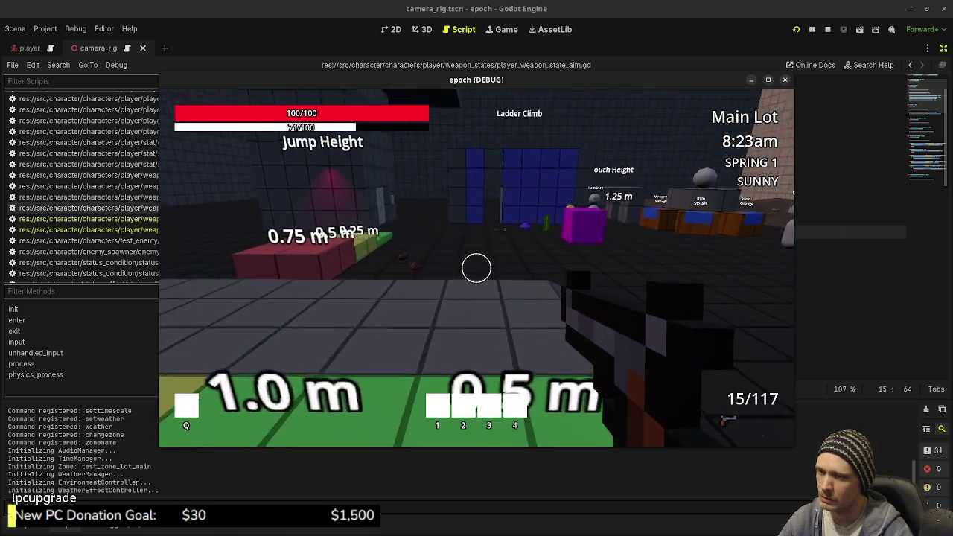
right_click(477, 268)
key(w)
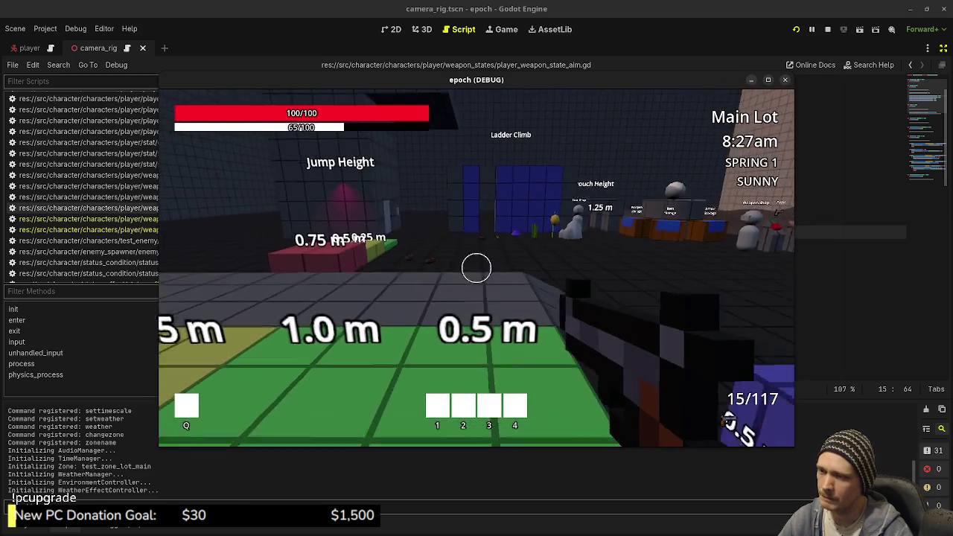
click(476, 268)
key(w)
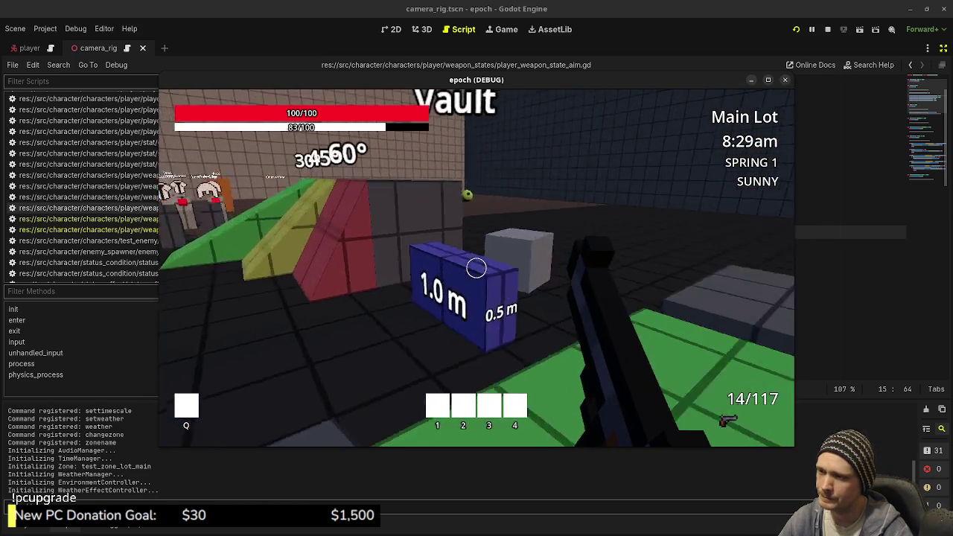
key(r)
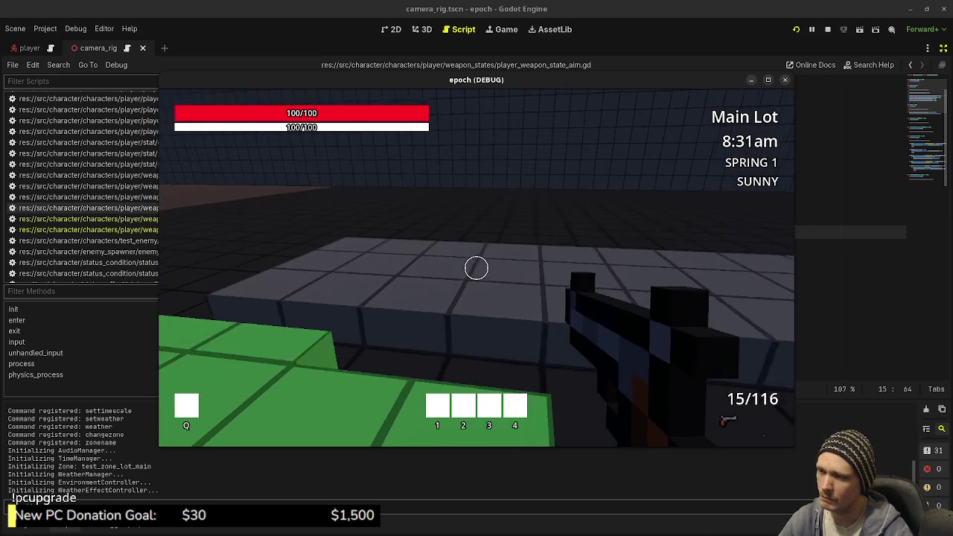
key(F8)
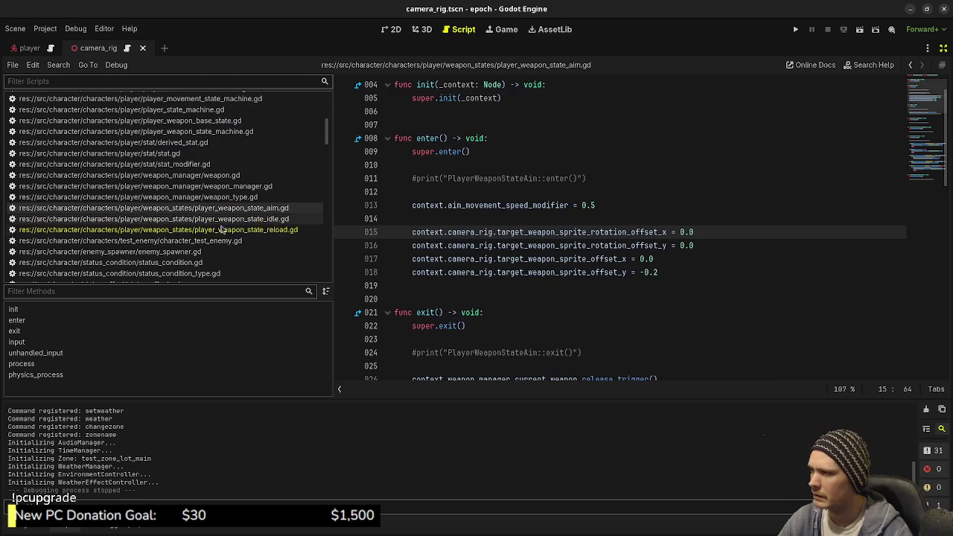
Step: Copy both 0.0 rotation offset lines from the aim script into idle's enter(), save, and run
click(257, 221)
click(565, 269)
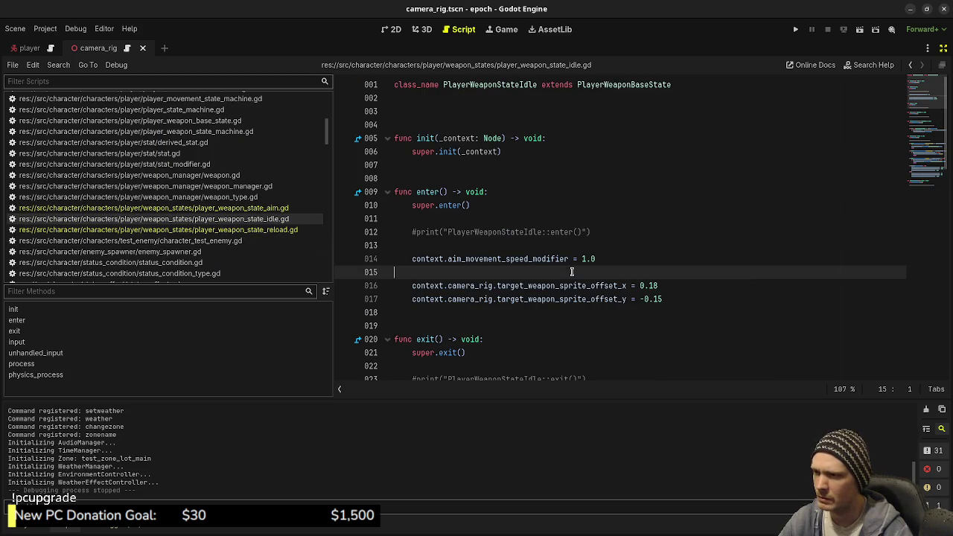
click(246, 209)
drag(696, 246, 395, 227)
key(ctrl+c)
click(304, 219)
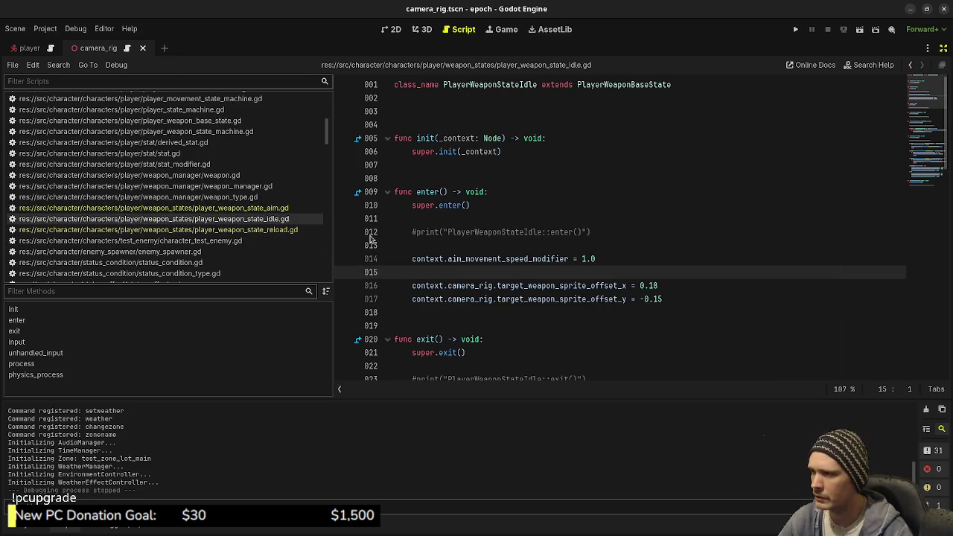
key(Return)
key(ctrl+v)
key(ctrl+s)
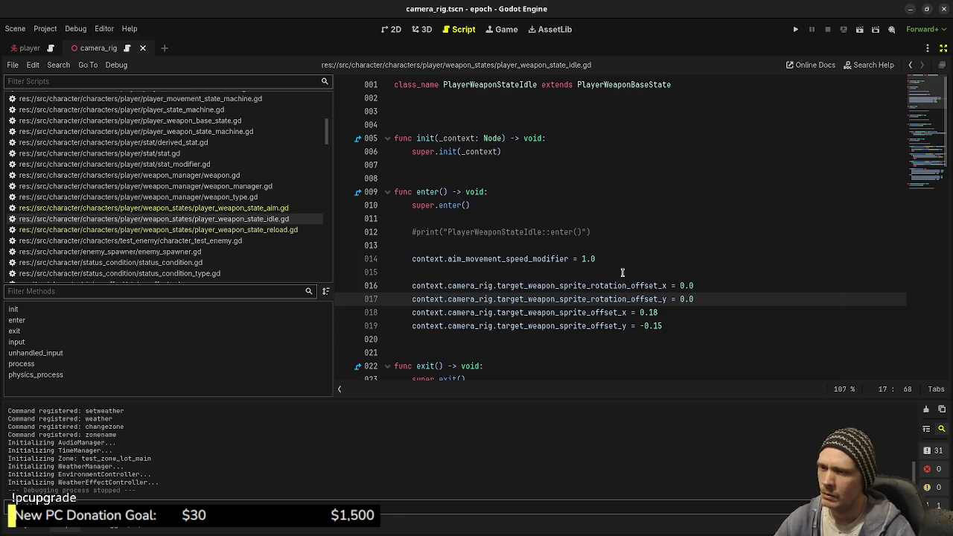
key(F5)
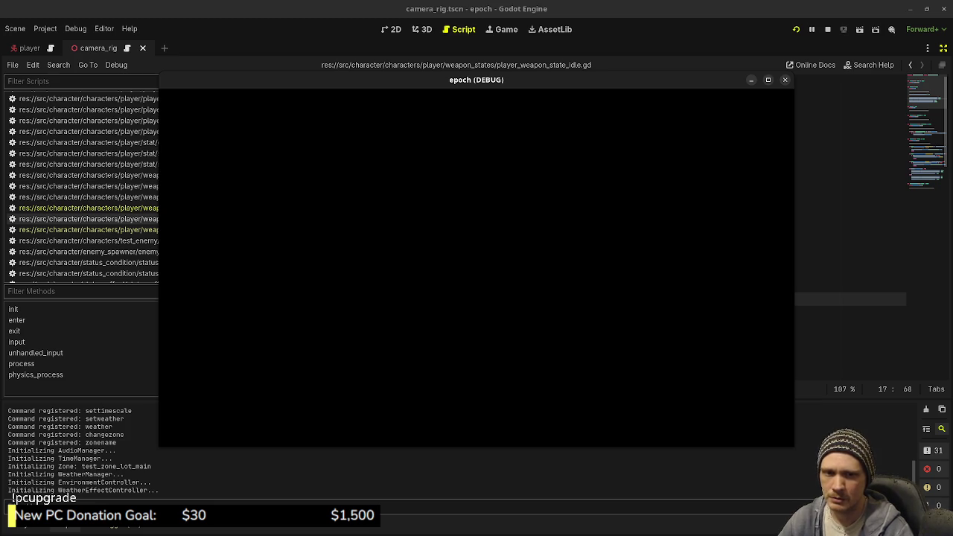
Step: Walk past the Jump Distance strip, then free the mouse and maximize the epoch (DEBUG) window
key(w)
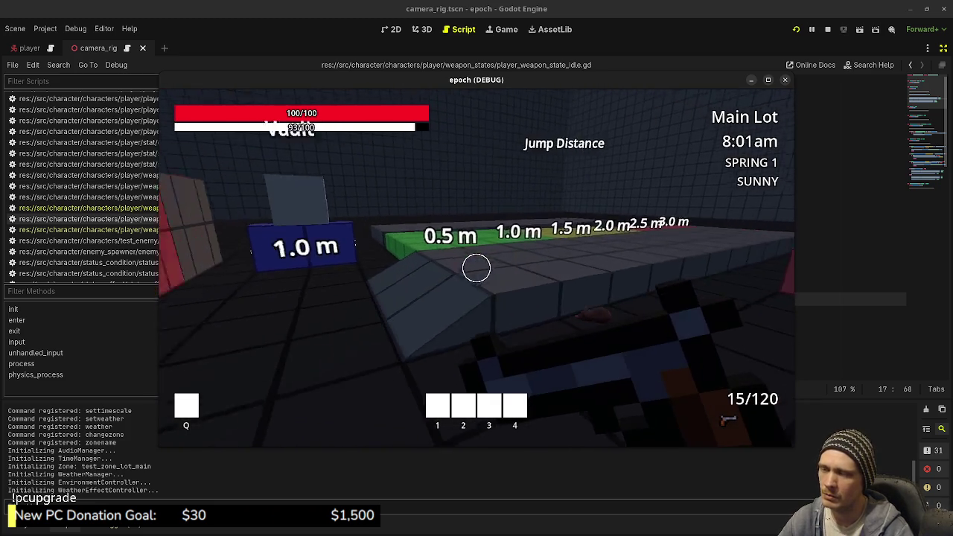
key(w)
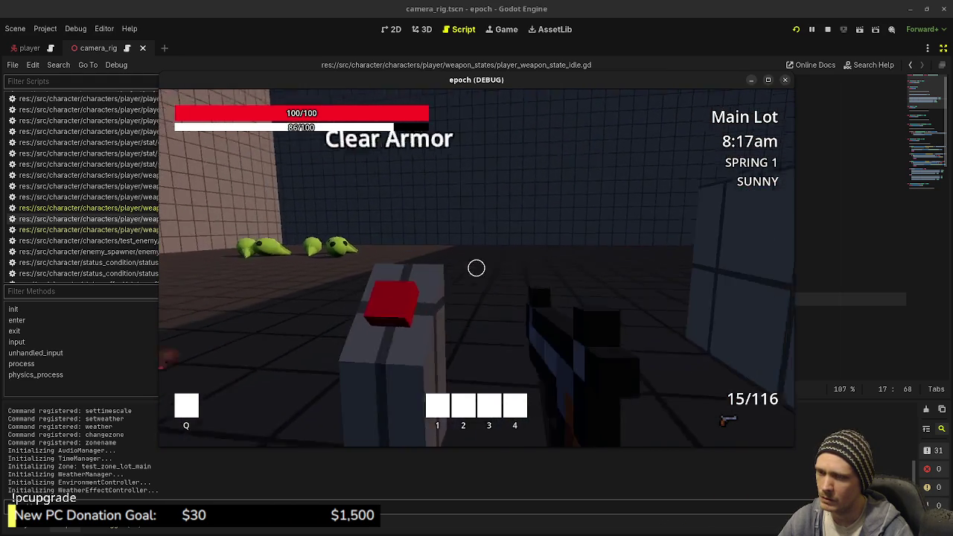
key(Escape)
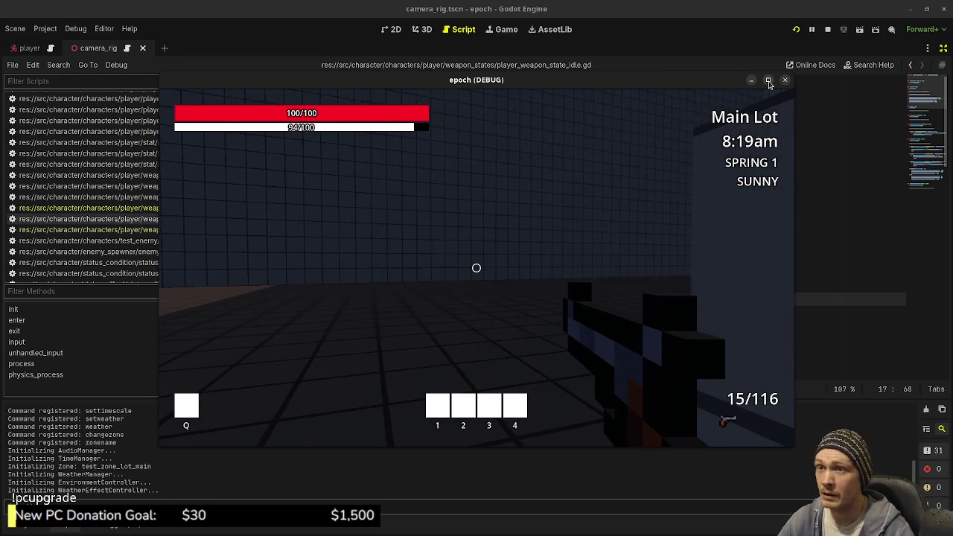
click(769, 81)
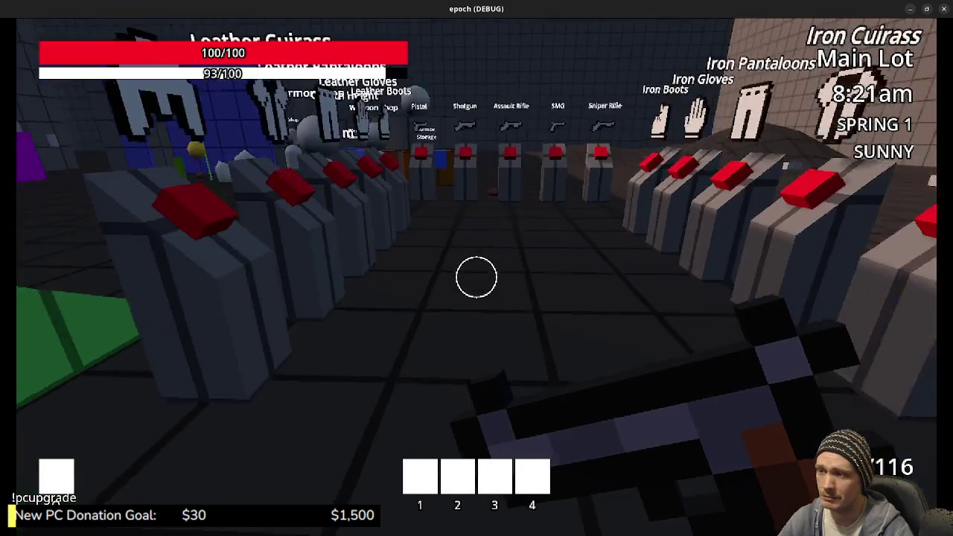
Step: Walk to the Weapon Shop NPC, open and close its trade panels, then open the developer console
key(w)
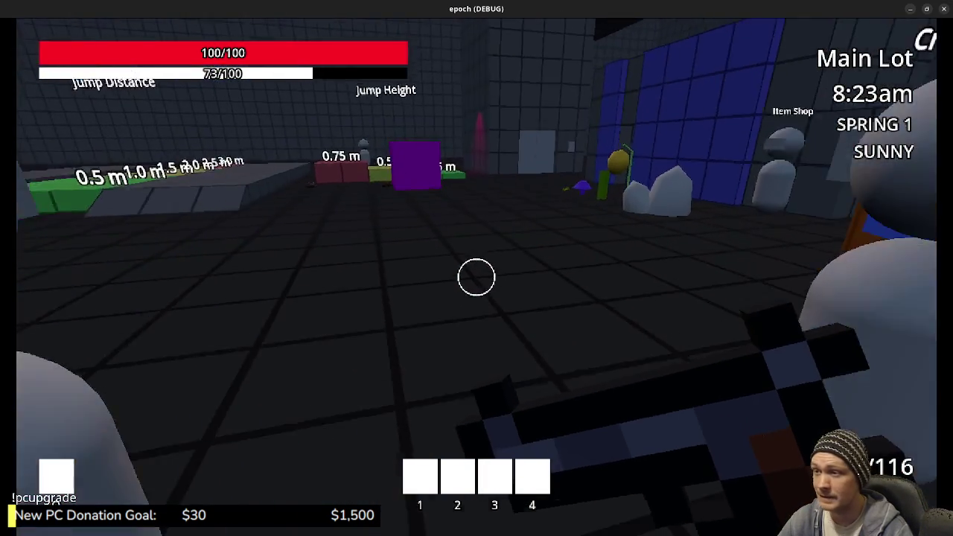
key(w)
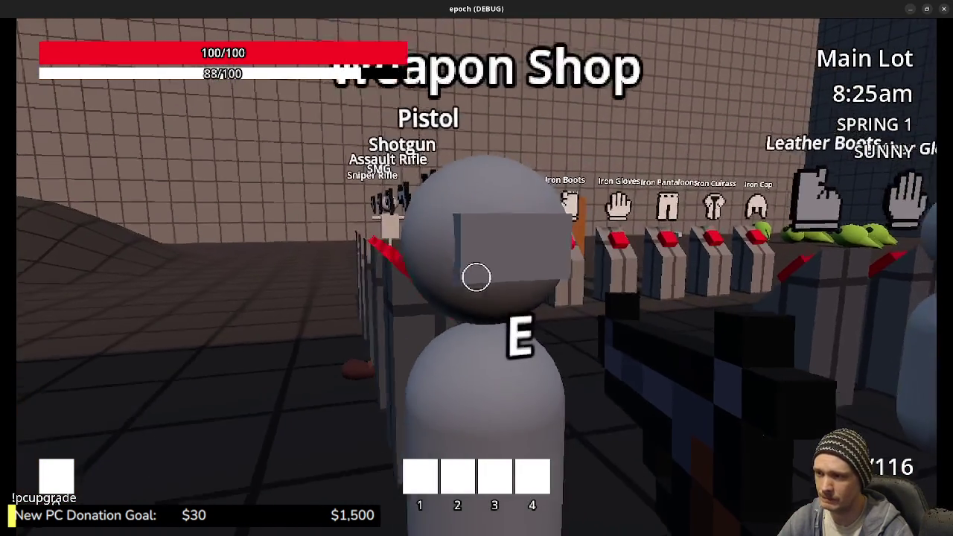
key(e)
key(Escape)
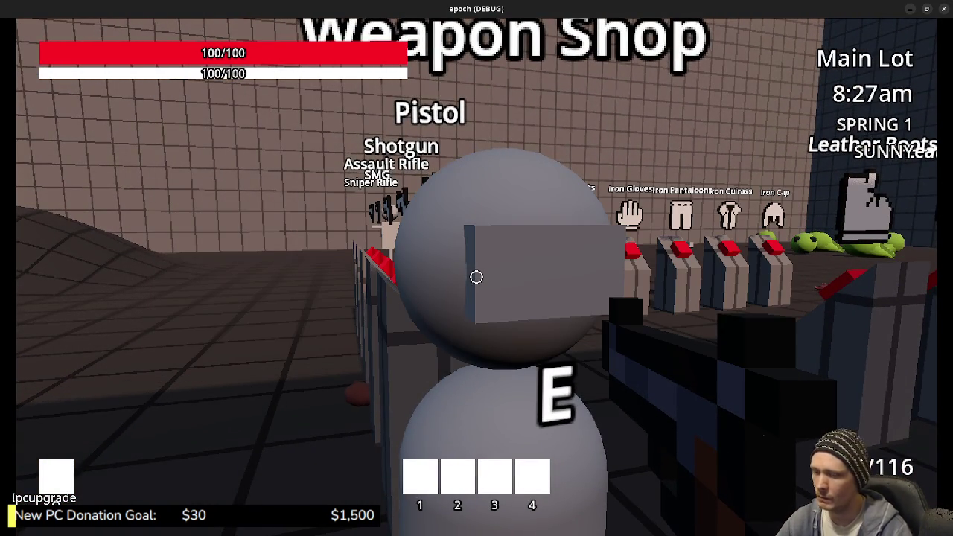
key(grave)
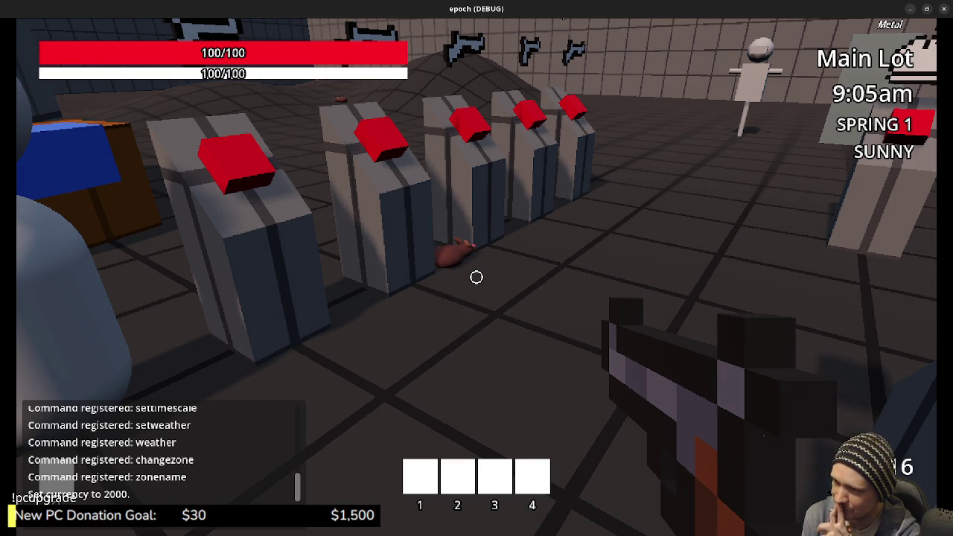
Step: Back away from the crate row toward the Armor Storage NPC
key(s)
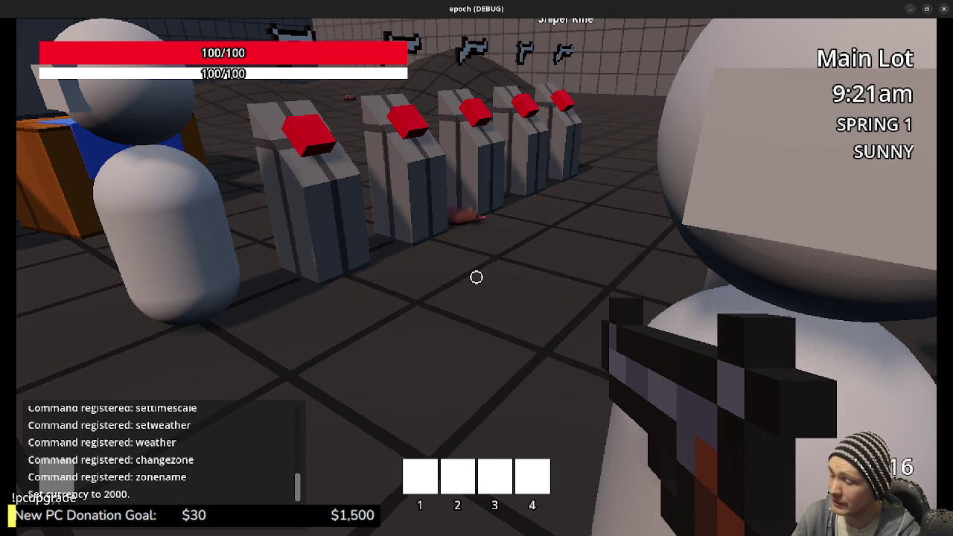
Step: Walk past the Armor Shop to the Weapon Shop NPC and buy a weapon, leaving 1900 coins
key(w)
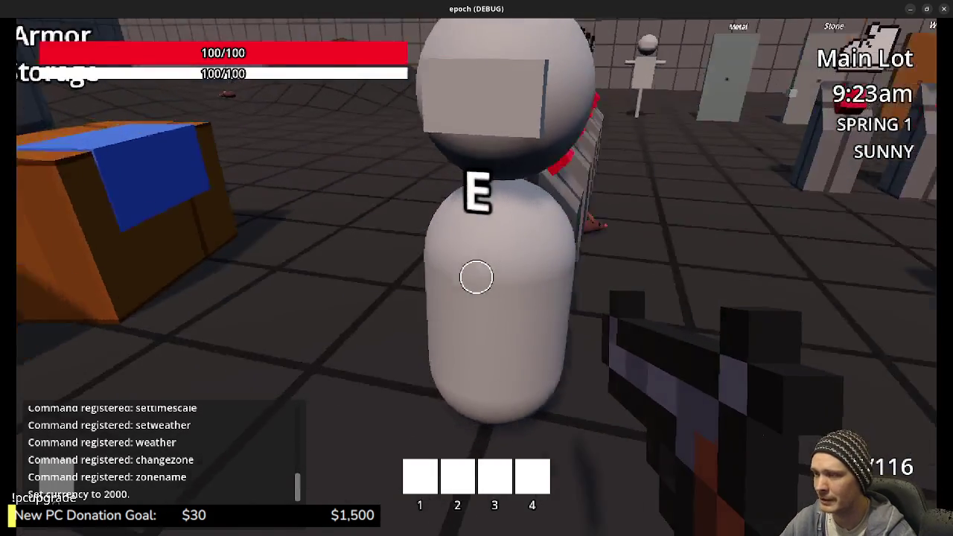
key(w)
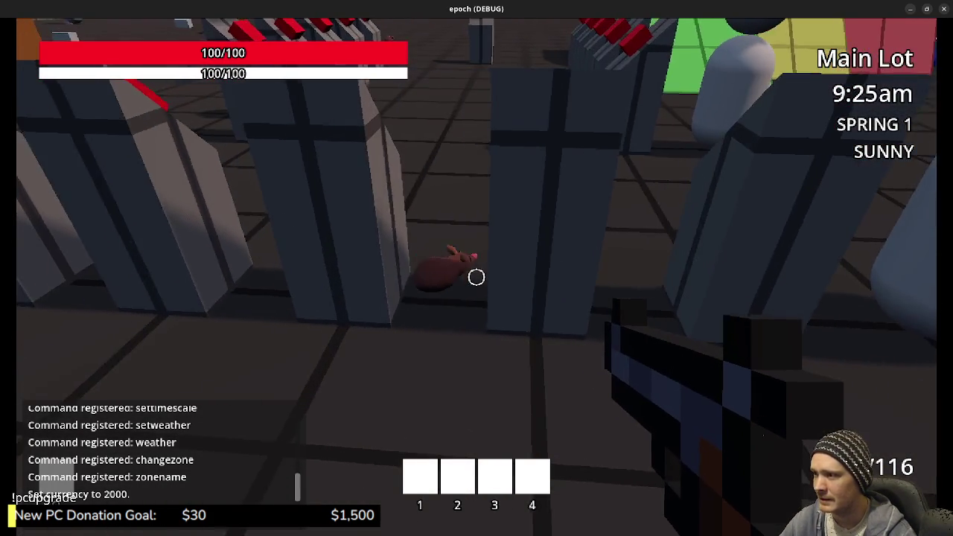
key(w)
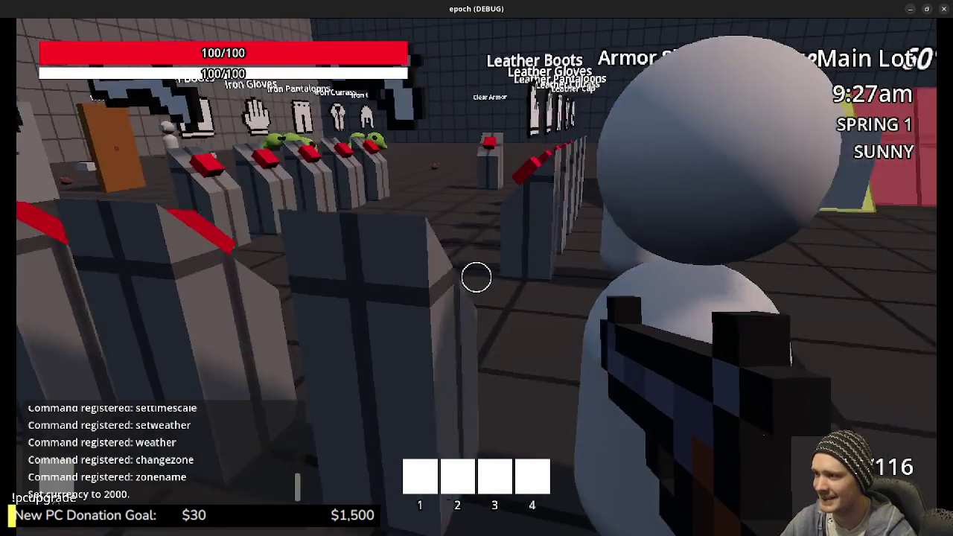
key(w)
key(e)
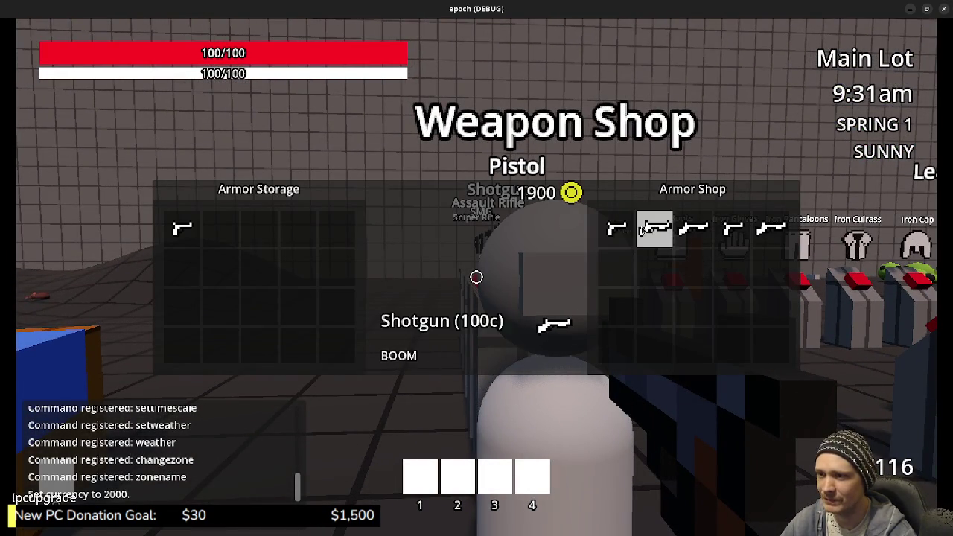
key(e)
Step: Take the SMG from the Weapon Storage crate, loaded with 24 rounds
key(w)
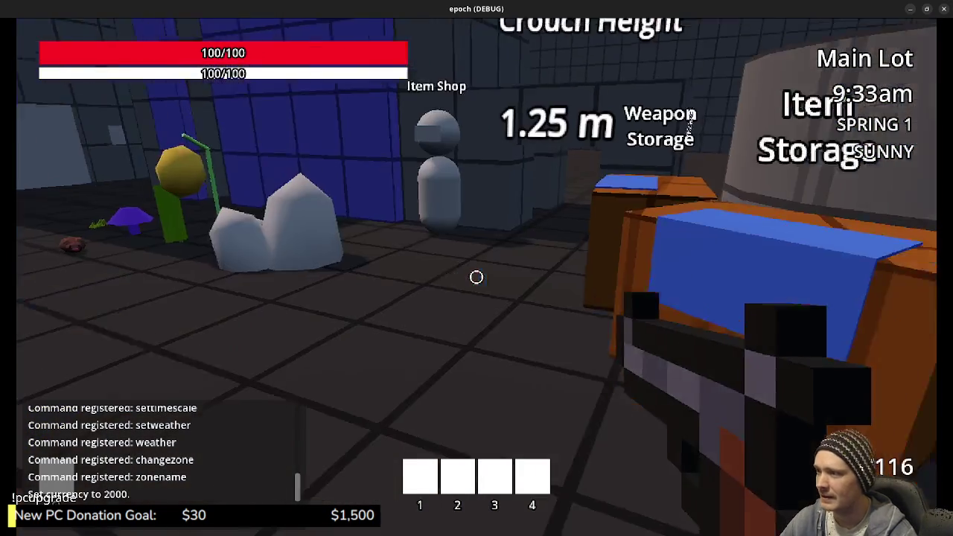
key(e)
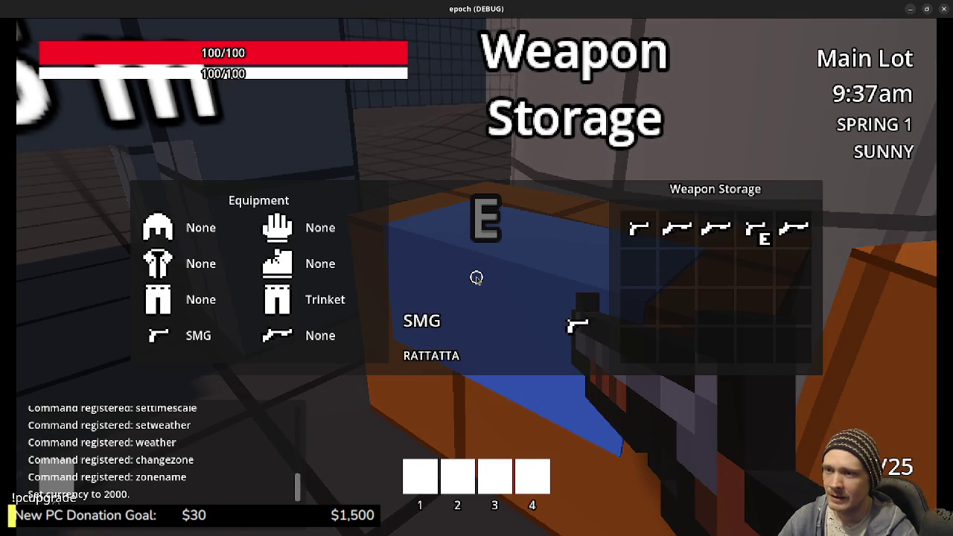
key(e)
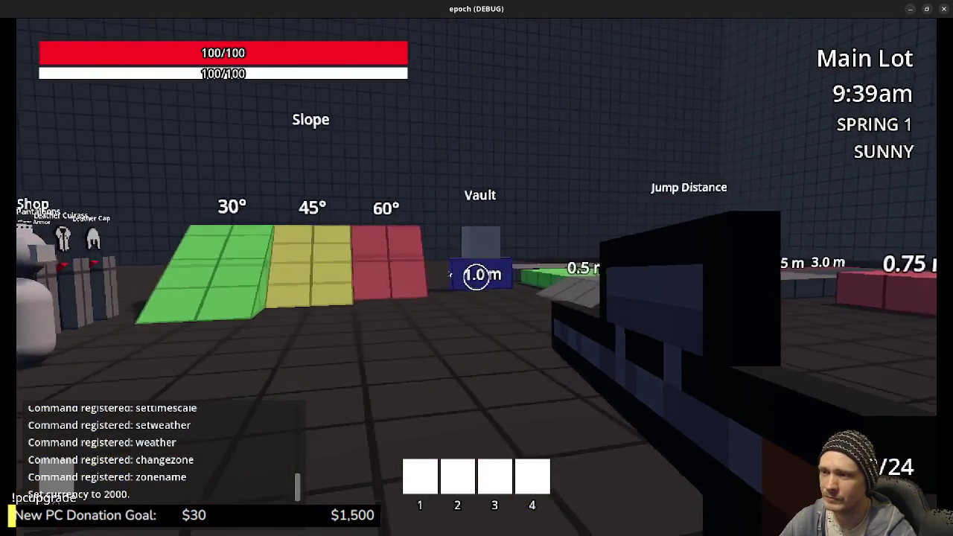
Step: Walk over the green slope and the 30° slope toward the green frogs
key(w)
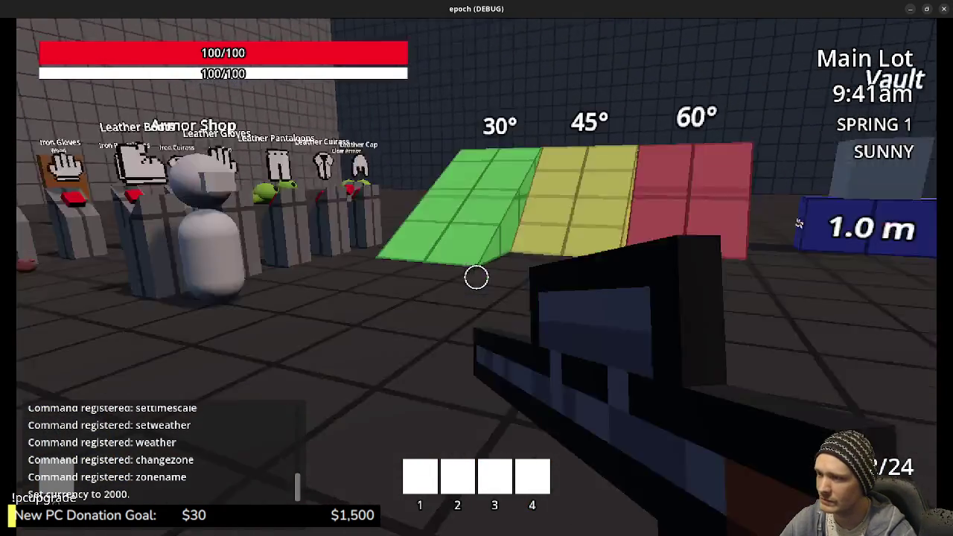
key(w)
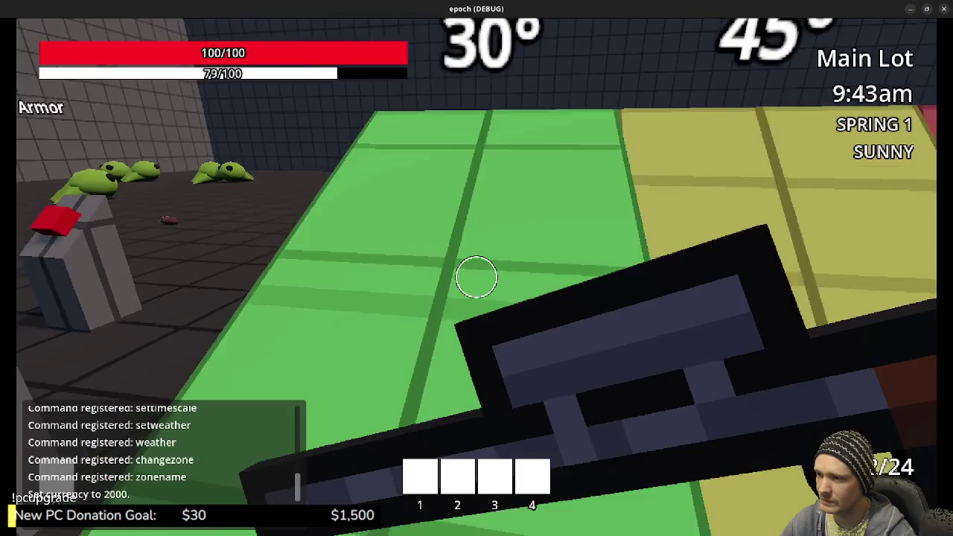
key(w)
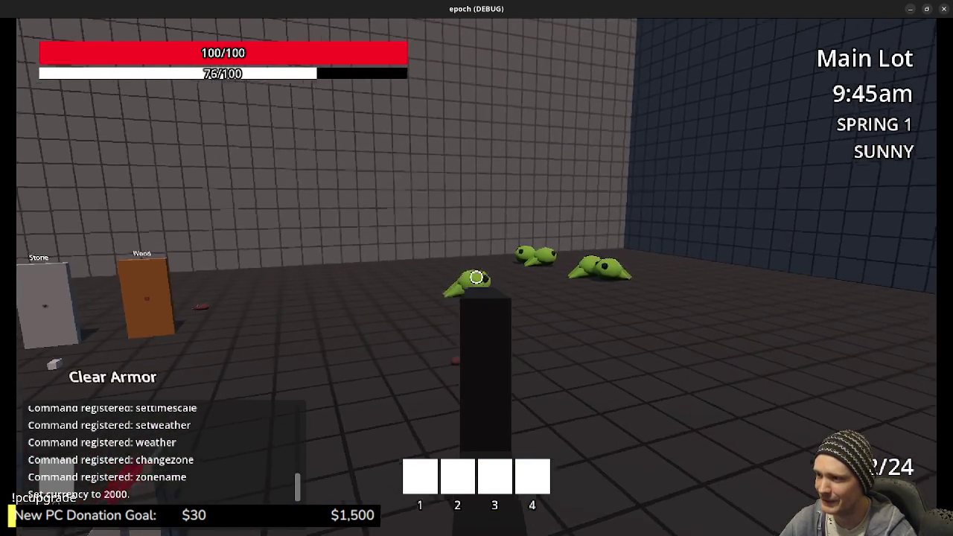
key(w)
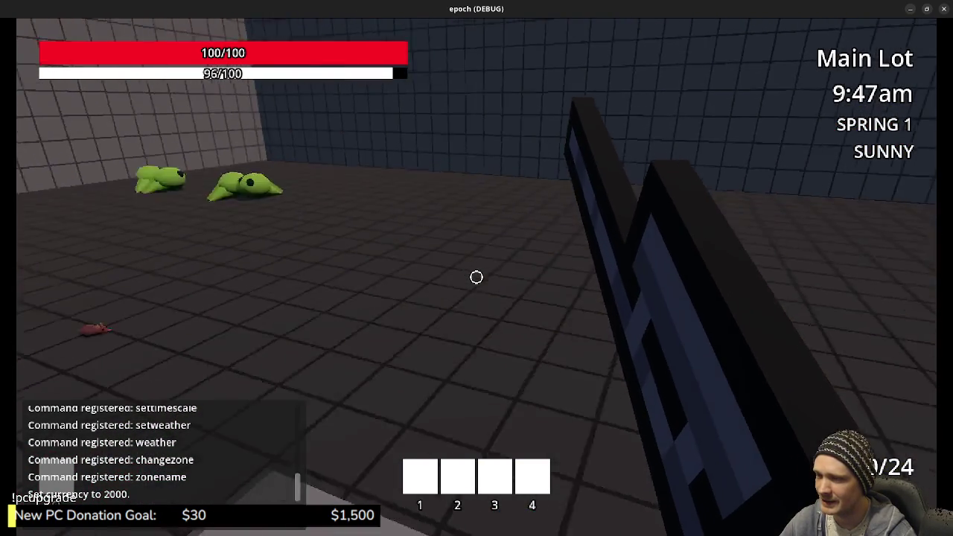
key(w)
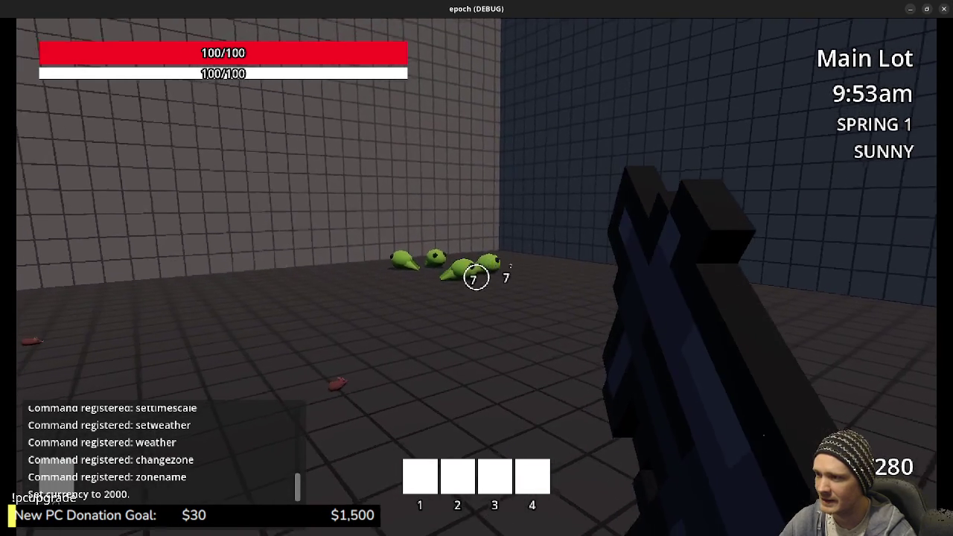
Step: Fire the rifle repeatedly at the green frogs, finishing off two of them
click(476, 278)
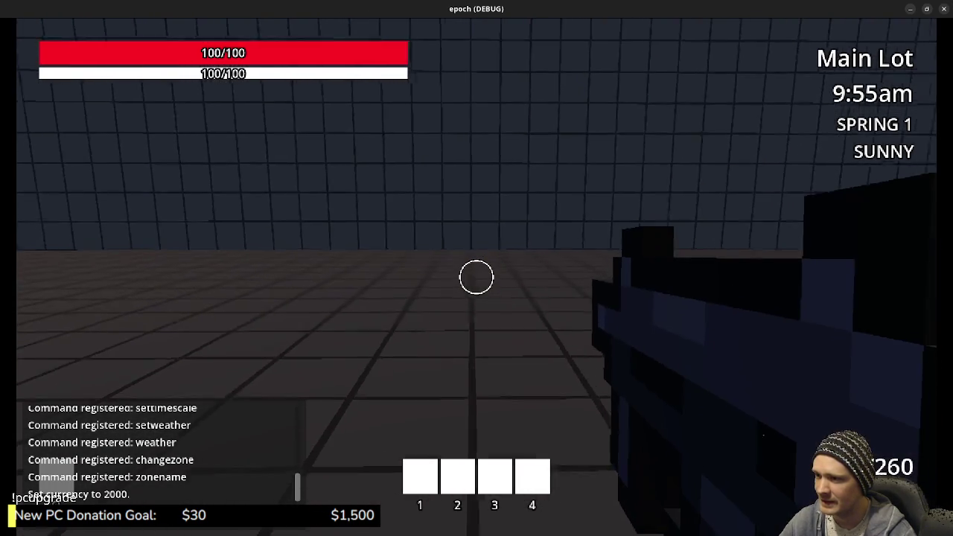
key(w)
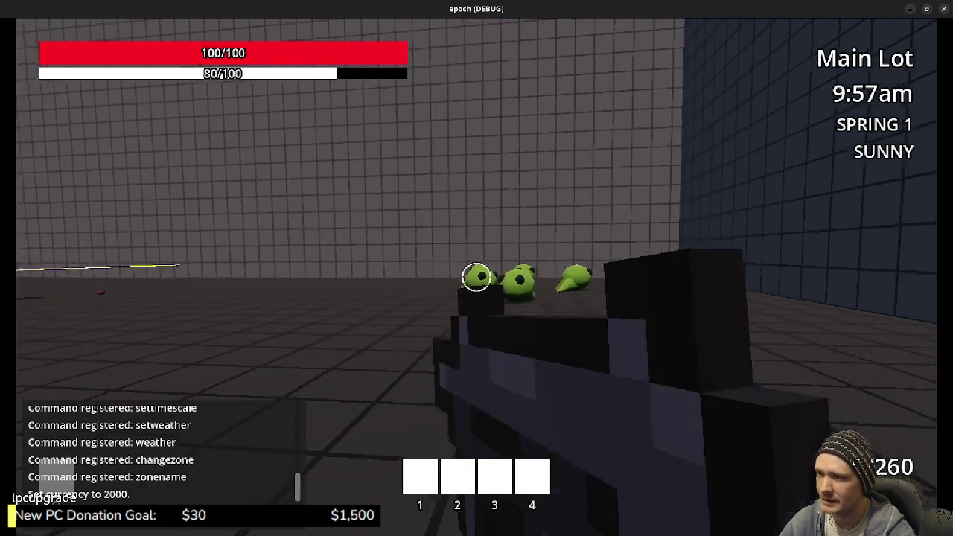
click(476, 278)
click(476, 277)
click(476, 278)
click(476, 277)
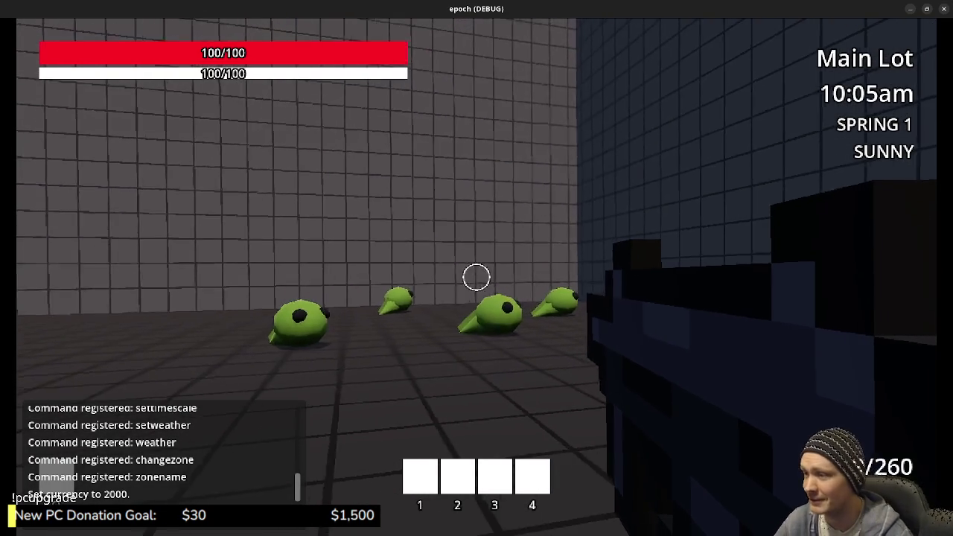
click(476, 278)
click(477, 278)
click(477, 277)
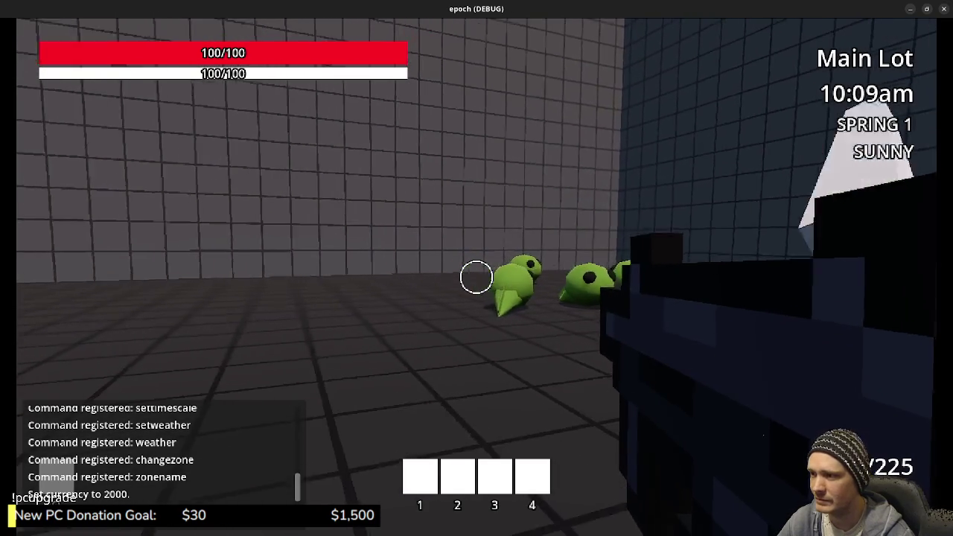
Step: Switch to the melee weapon and slash the nearby frog several times, then return to the rifle
key(2)
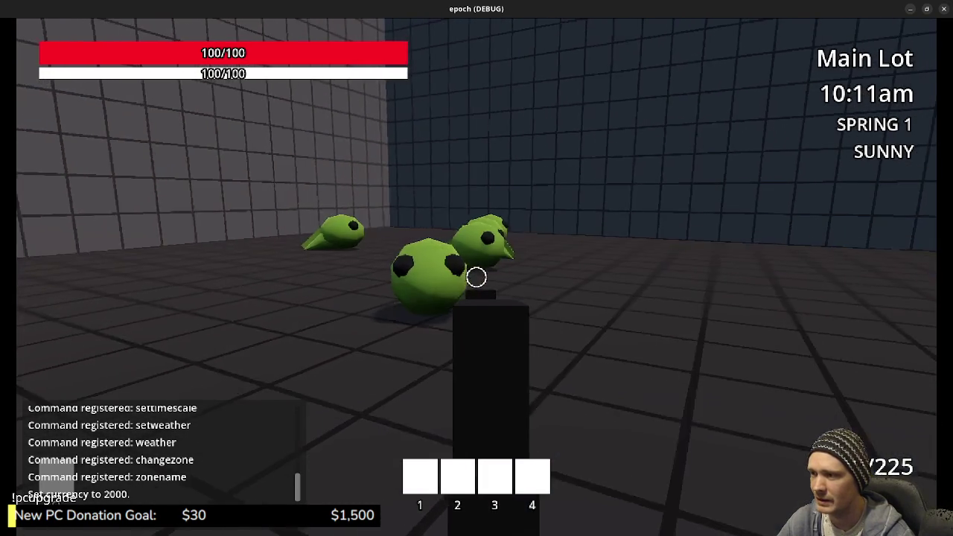
click(476, 278)
click(477, 276)
click(476, 277)
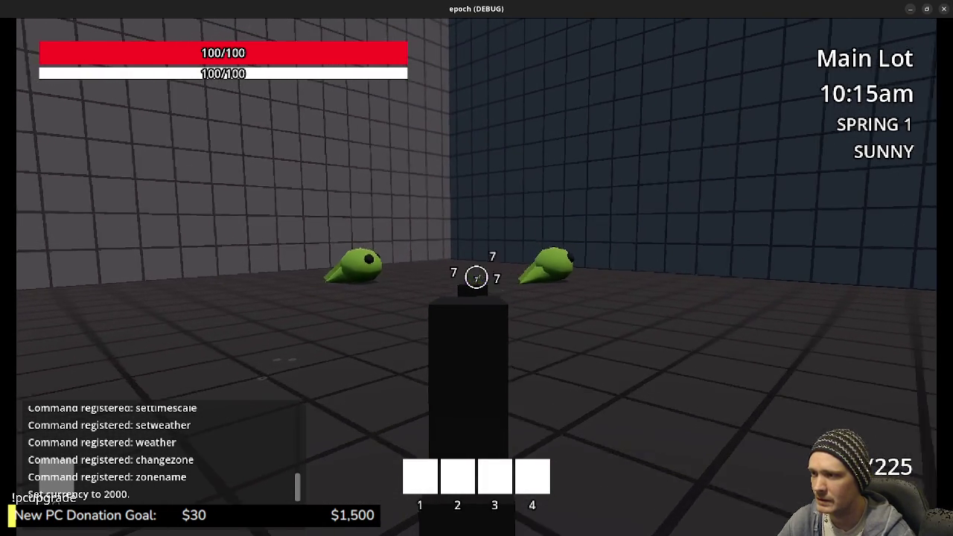
click(477, 277)
key(1)
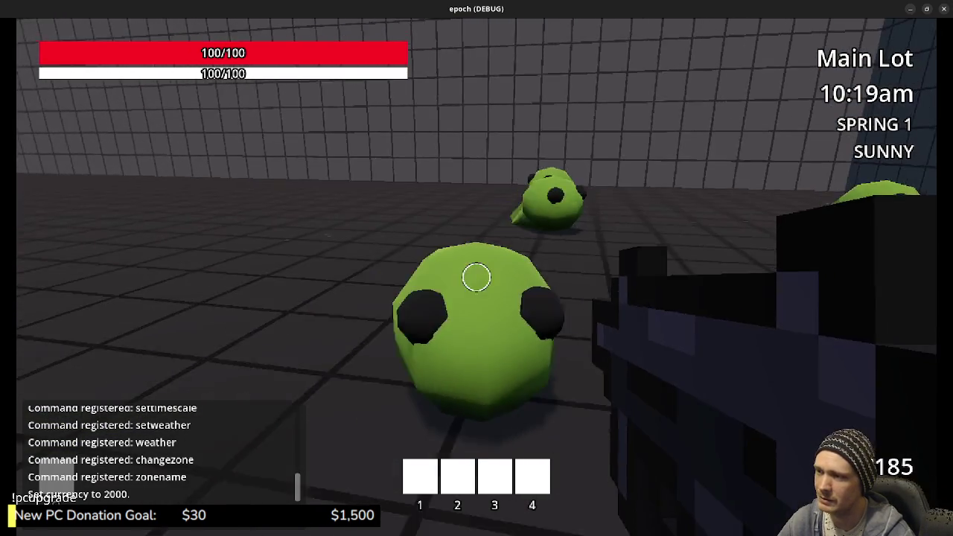
key(2)
click(477, 277)
click(476, 277)
key(1)
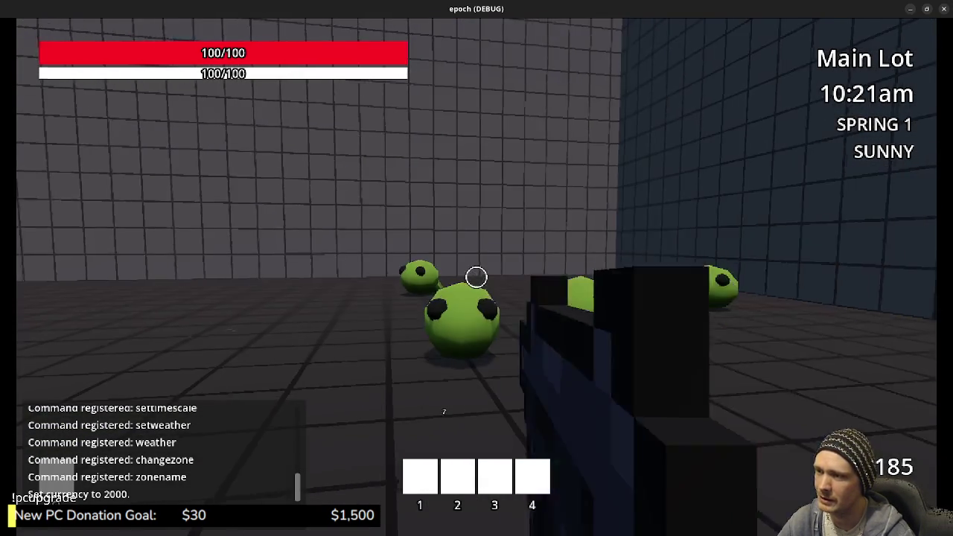
Step: Alternate rifle shots and melee strikes to finish off the frogs in front
click(476, 277)
click(476, 277)
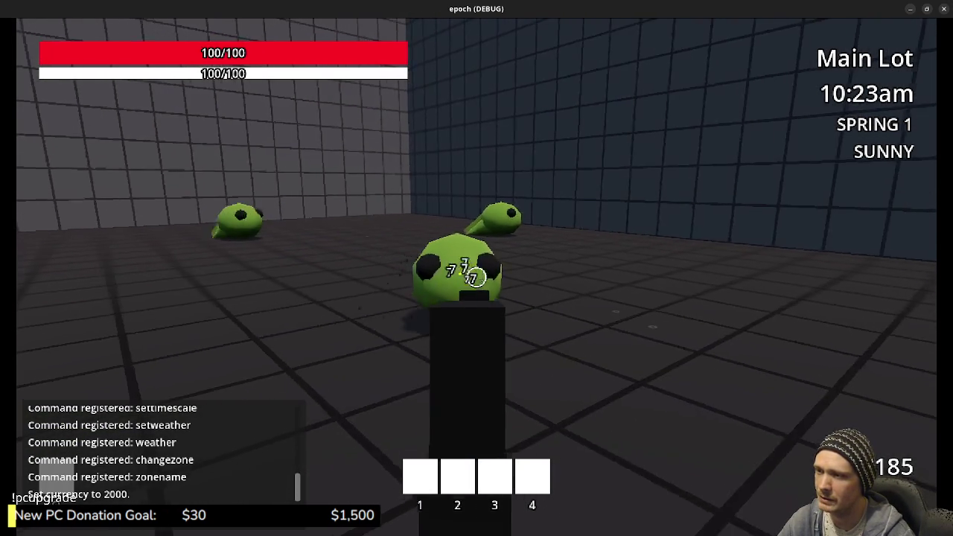
click(476, 276)
key(1)
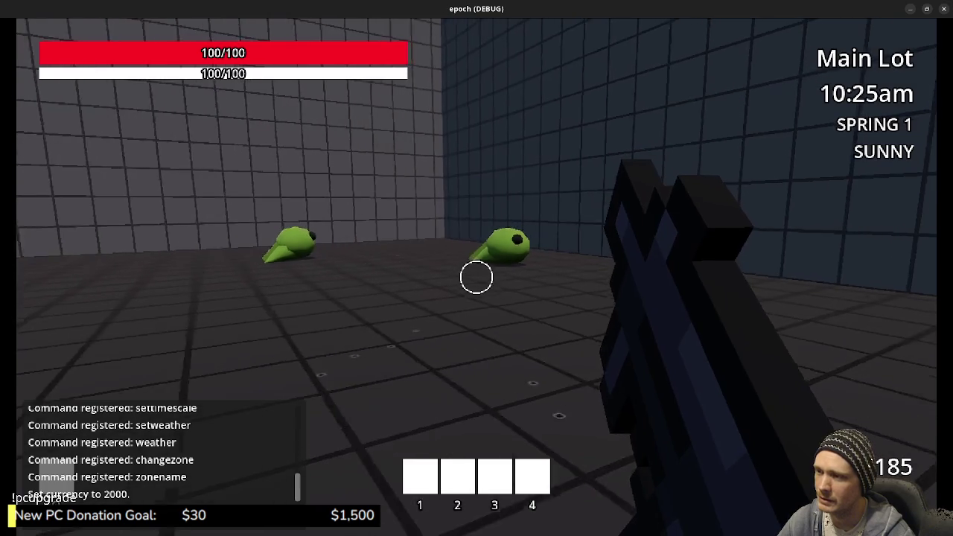
click(477, 276)
key(2)
click(477, 277)
key(1)
key(2)
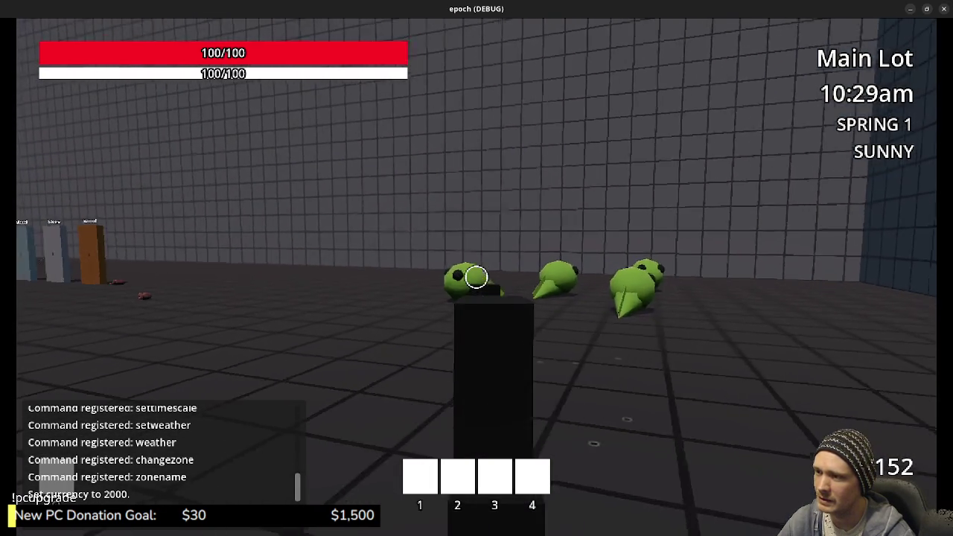
click(476, 277)
key(1)
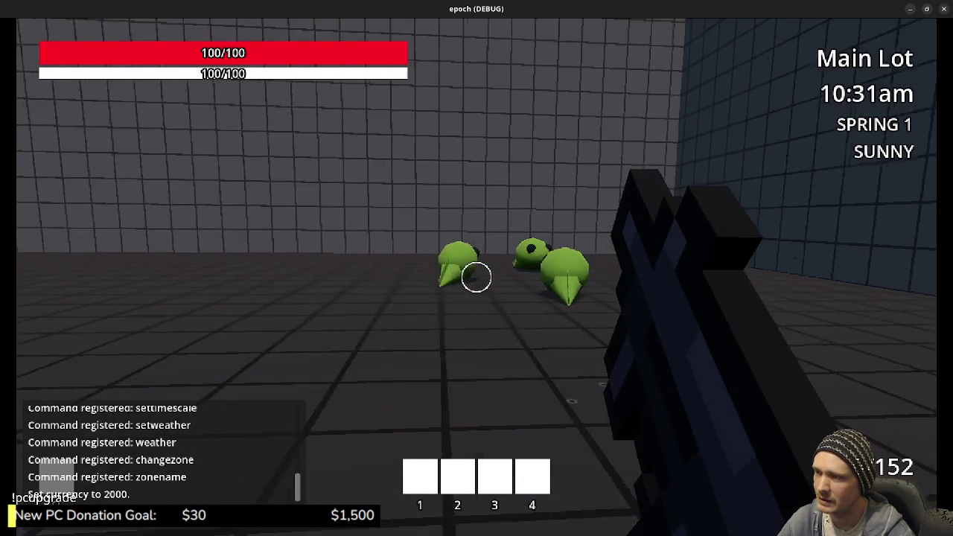
click(477, 277)
key(2)
click(476, 276)
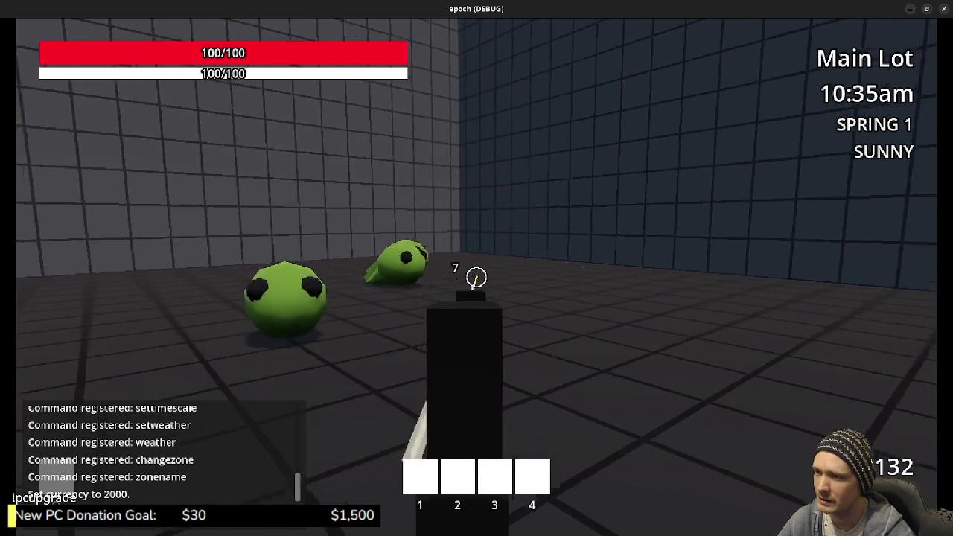
click(476, 277)
click(476, 277)
click(476, 277)
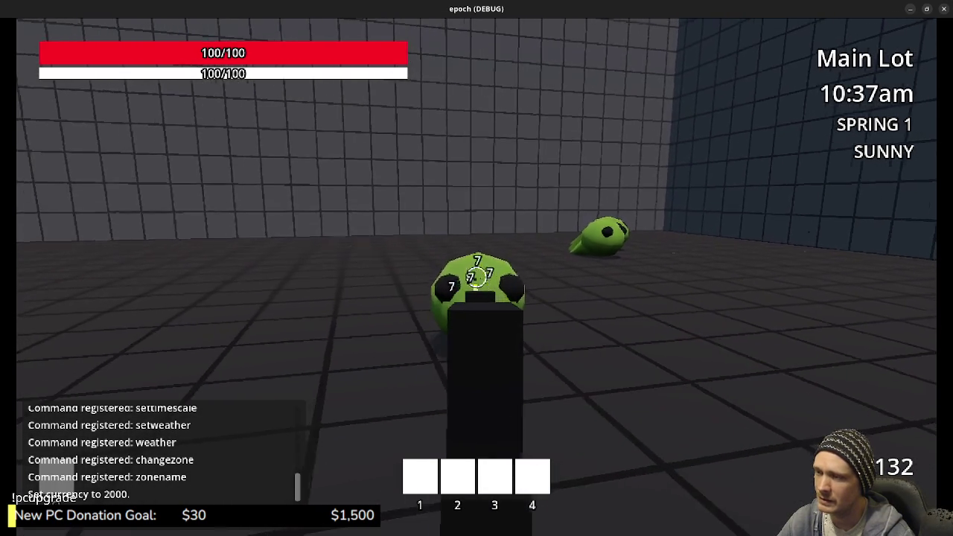
key(1)
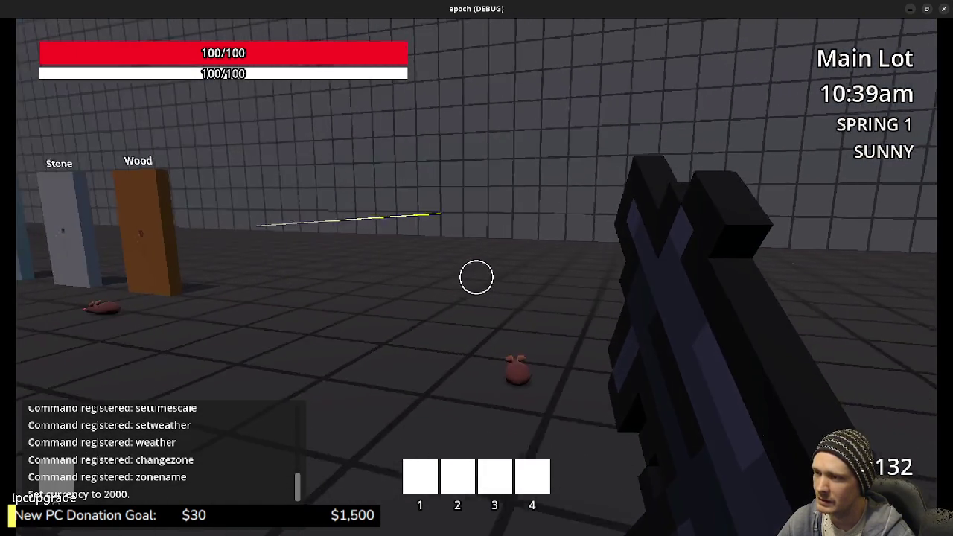
Step: Switch to the gun in slot 3 and fire bursts at the frogs
key(3)
click(476, 277)
click(476, 277)
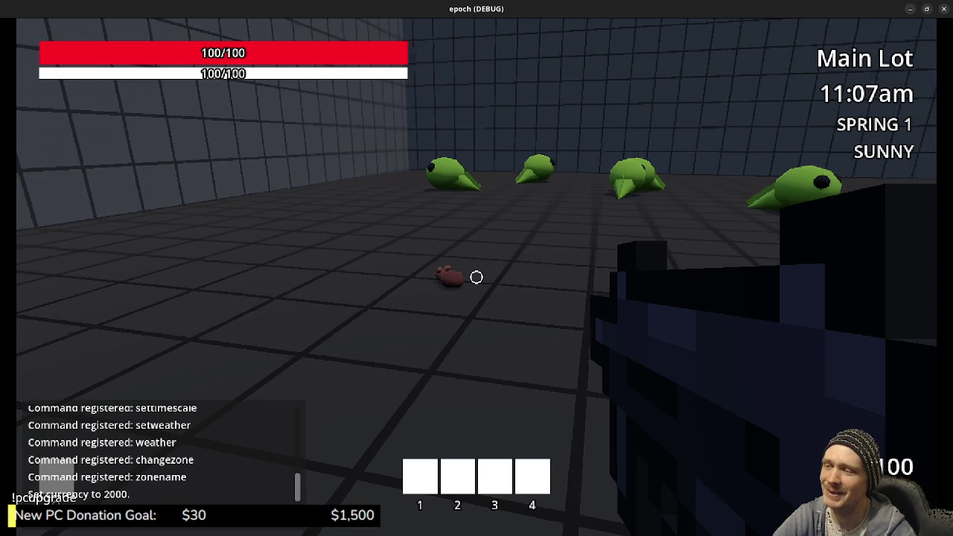
Step: Walk and sprint around the armor and weapon stands and the storage boxes
mouse_move(477, 277)
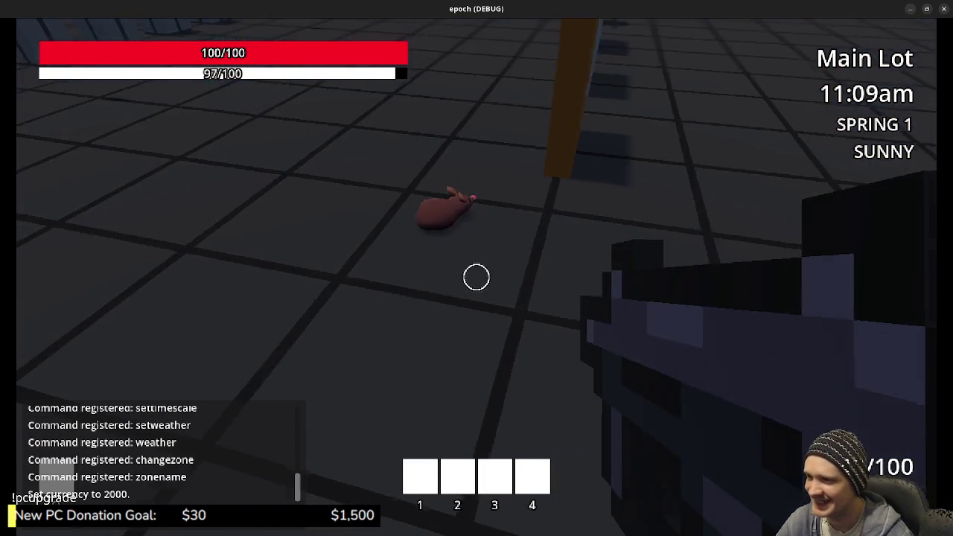
key(w)
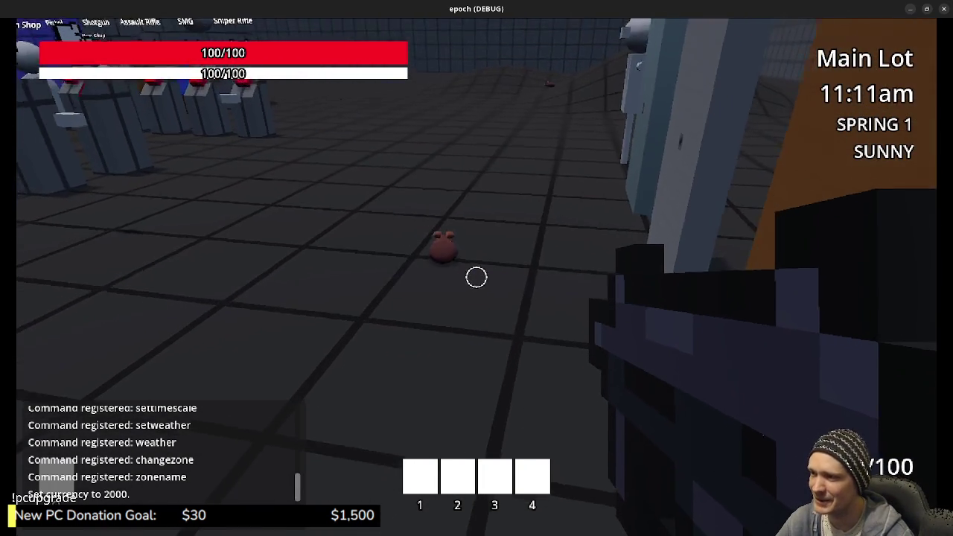
key(shift+w)
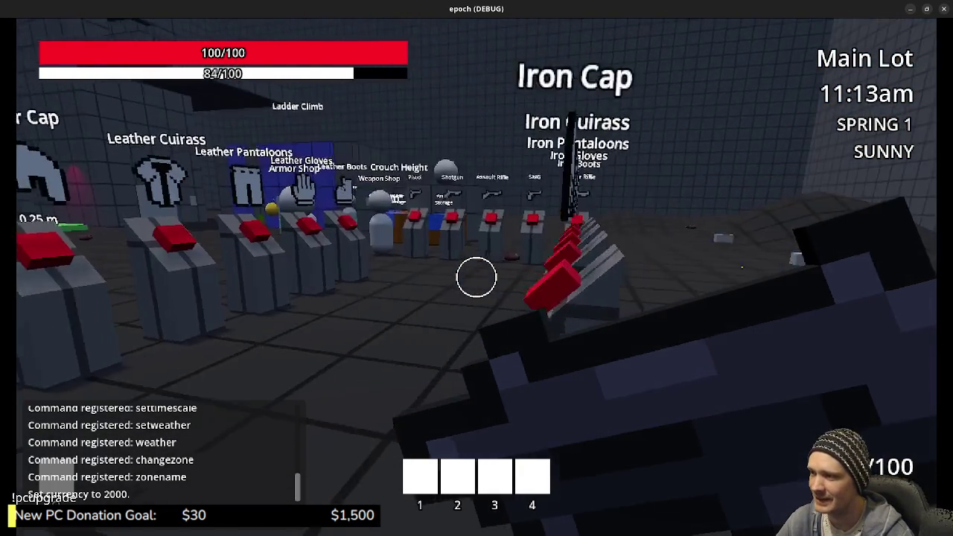
key(w)
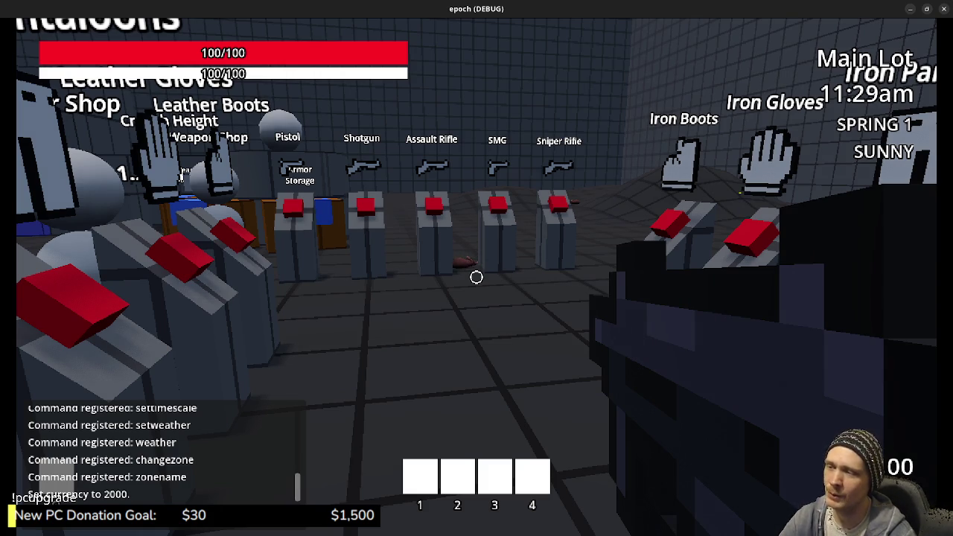
key(w)
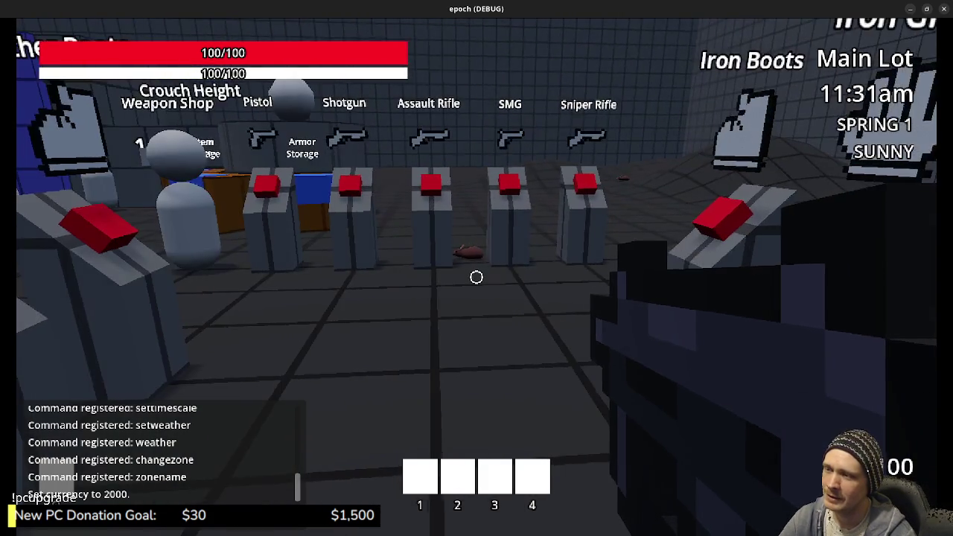
key(w)
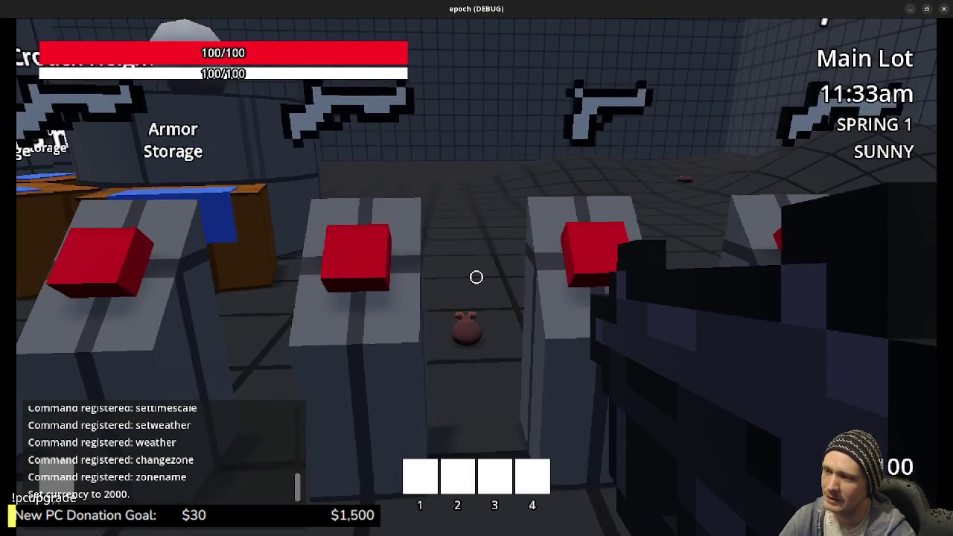
key(s)
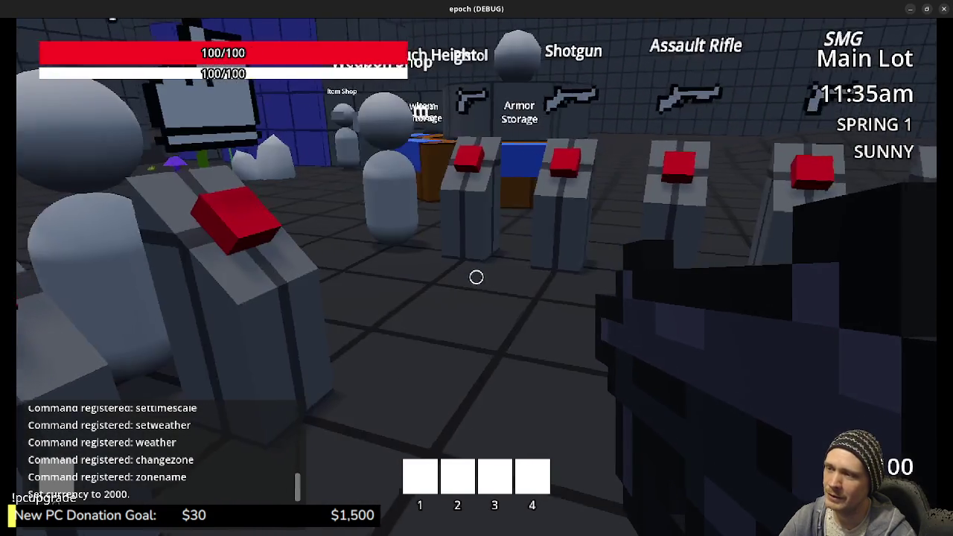
key(w)
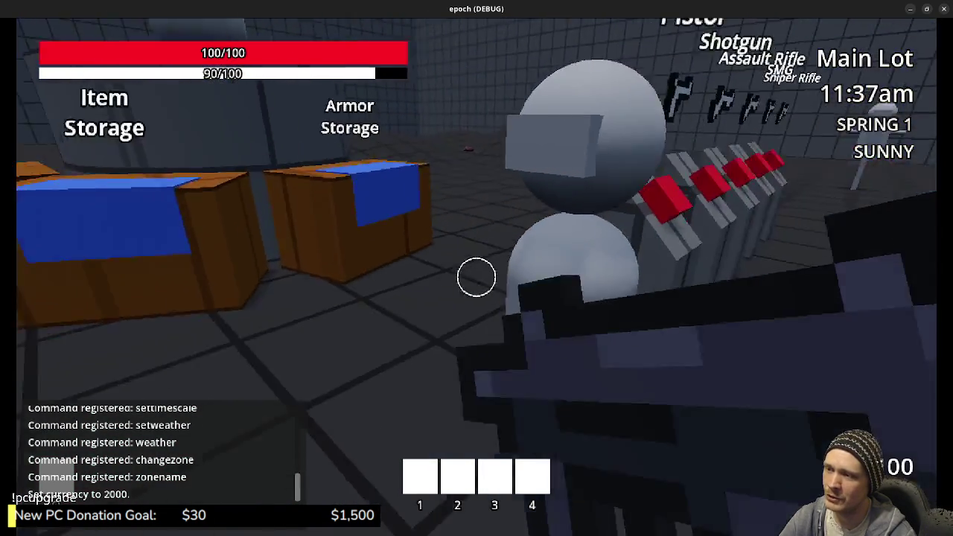
key(s)
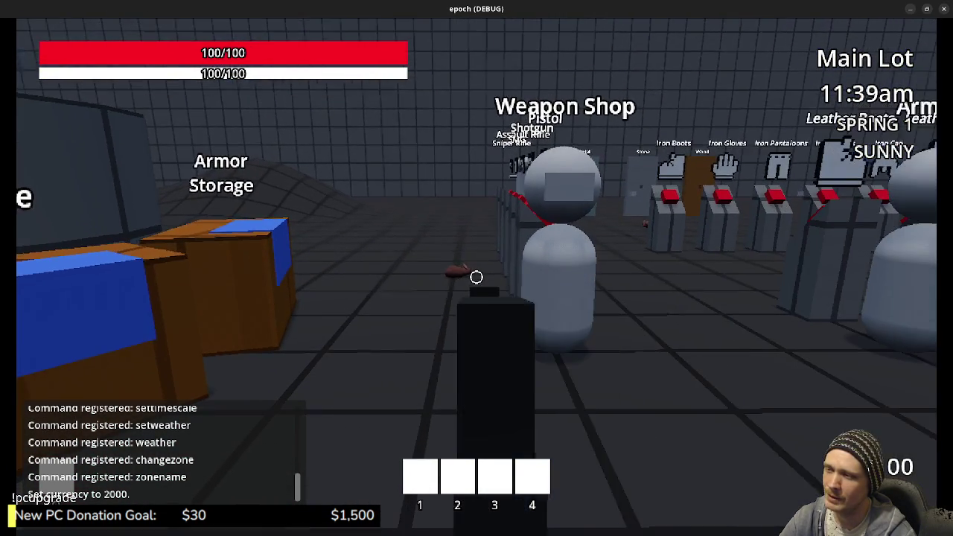
key(a)
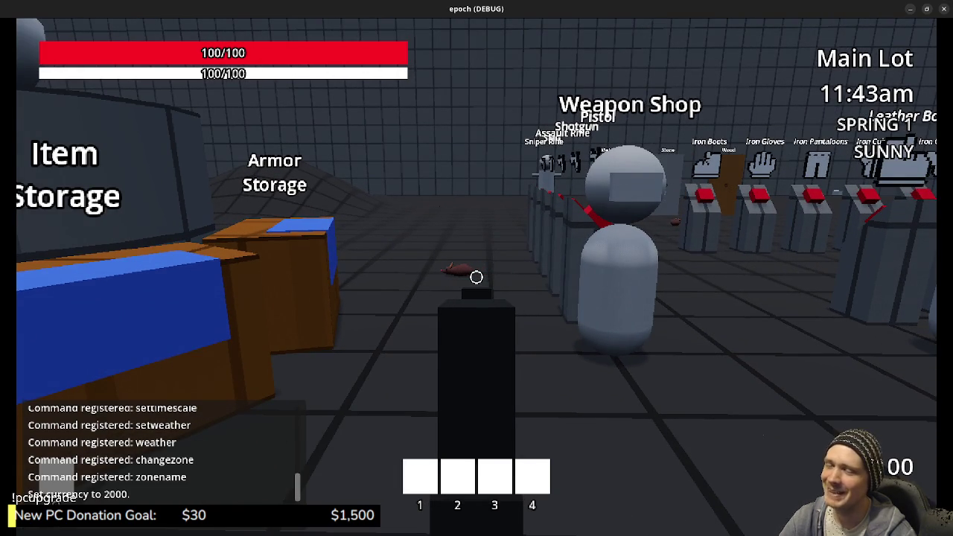
key(w)
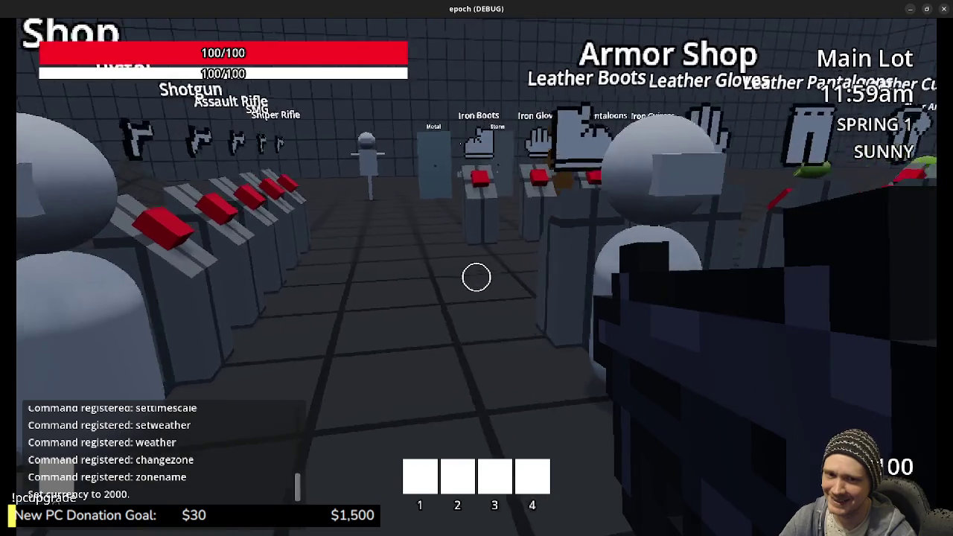
key(w)
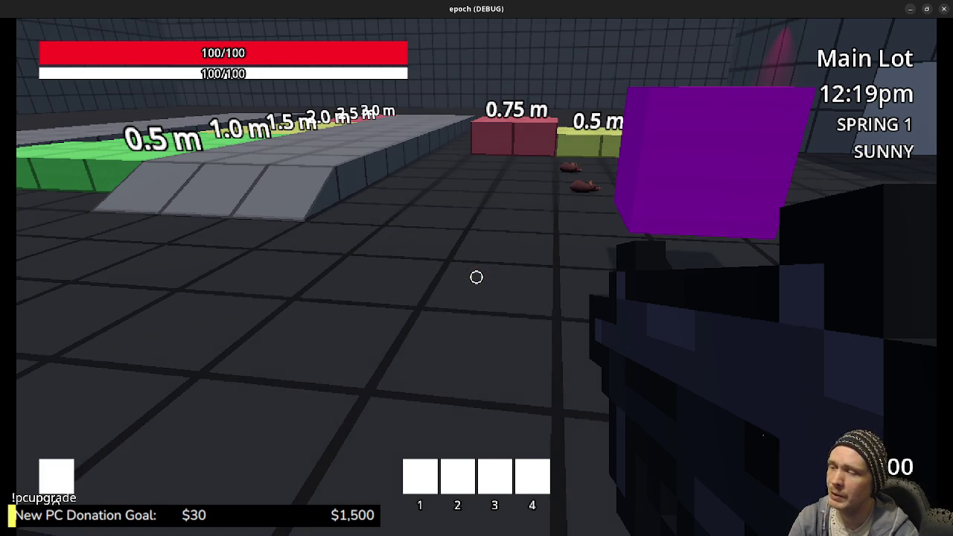
Step: Sprint past the Jump Distance and Jump Height courses, then turn back toward storage
key(shift+w)
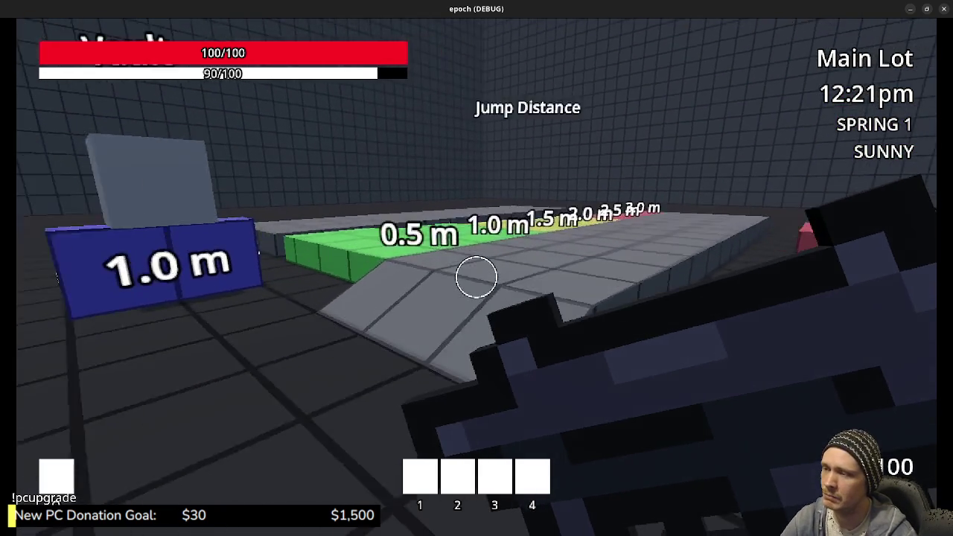
key(shift+w)
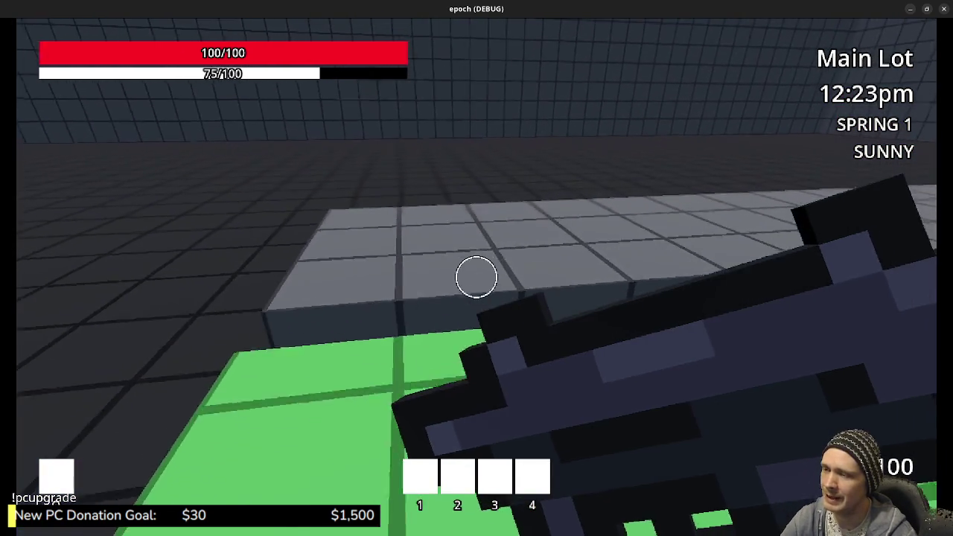
key(shift+w)
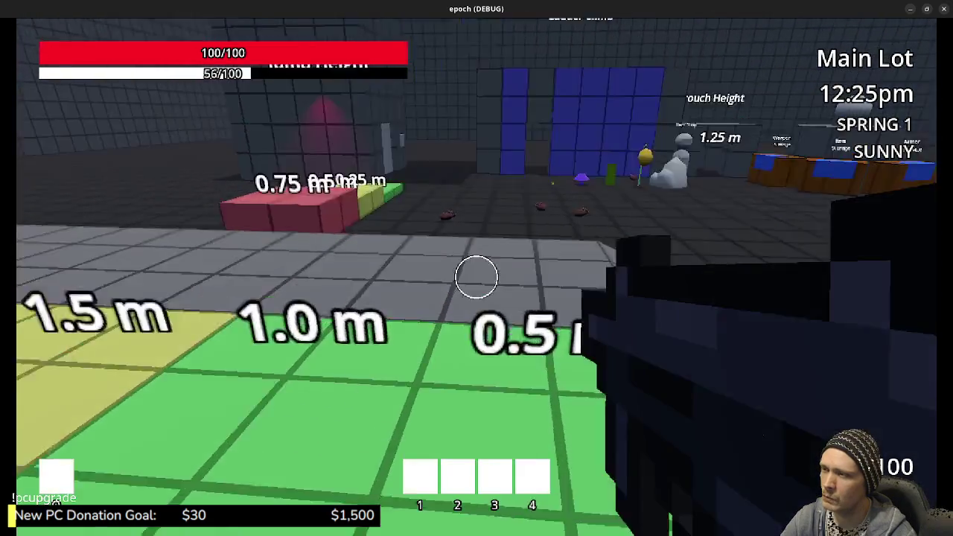
key(w)
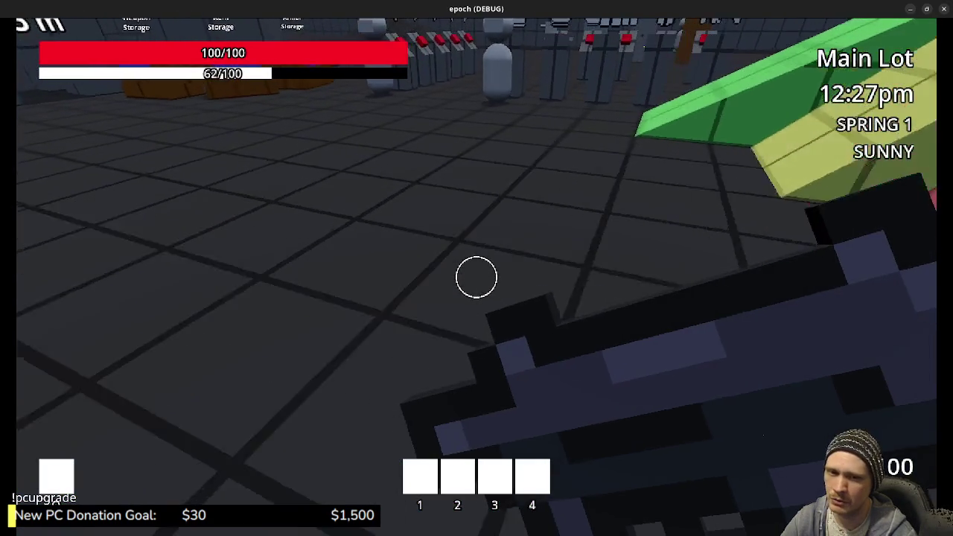
key(w)
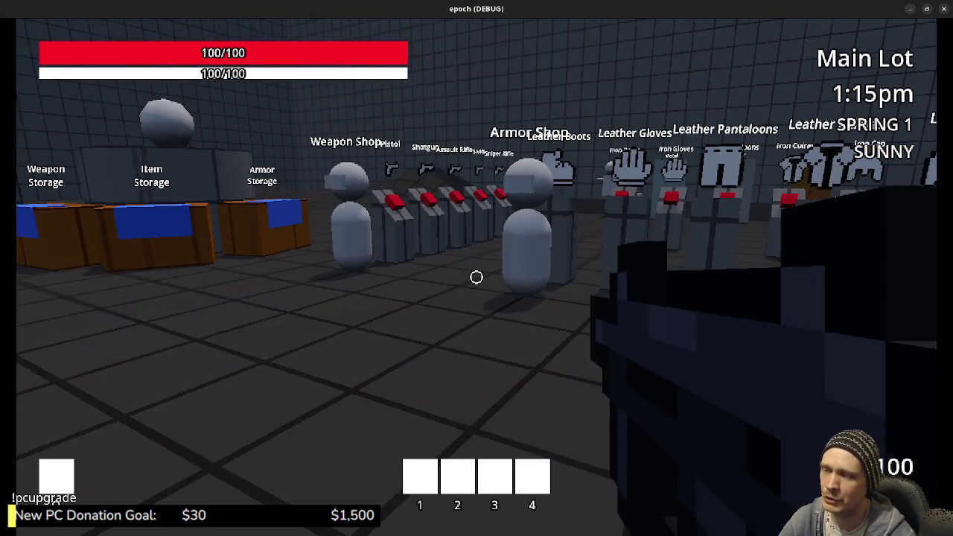
Step: Jump and sprint over the green and yellow ramps toward the frog enemies
scroll(477, 277, up, 1)
key(space)
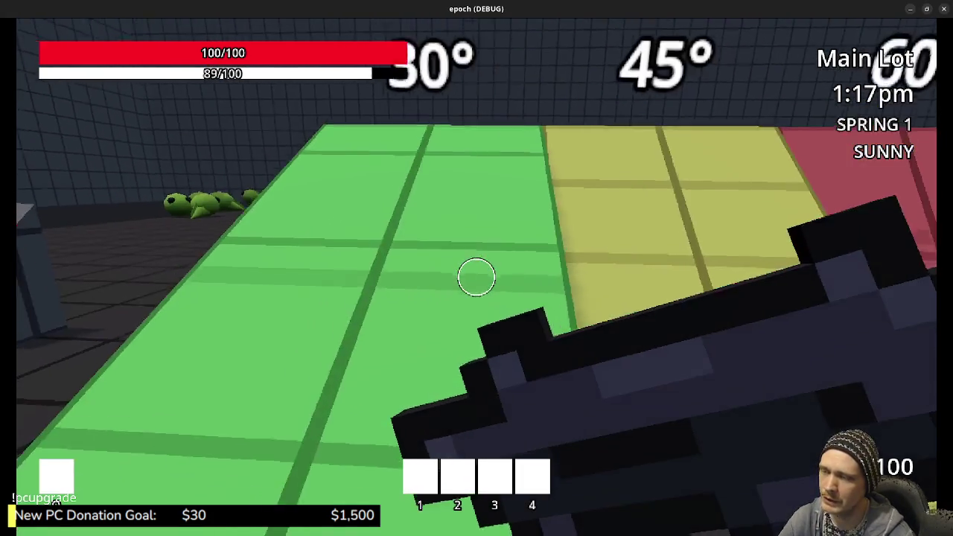
key(w)
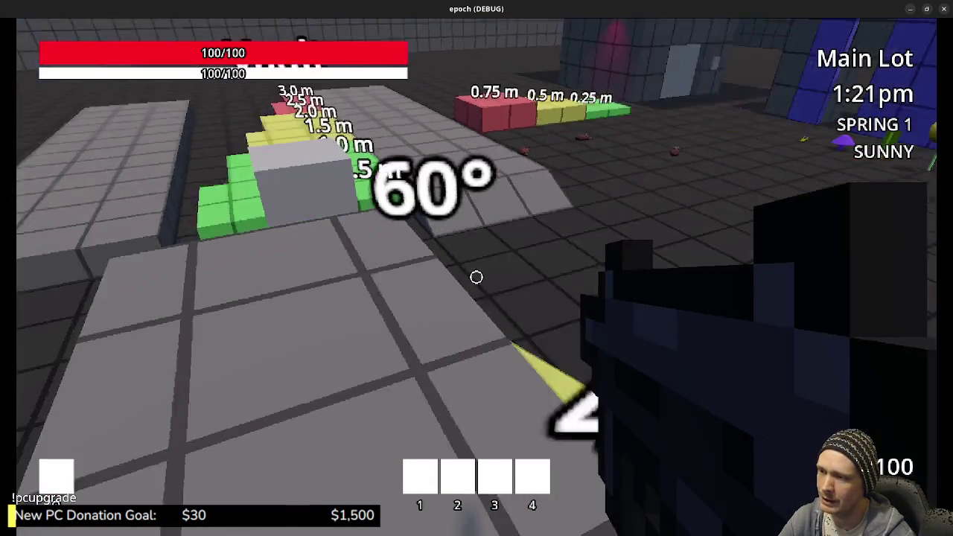
key(space)
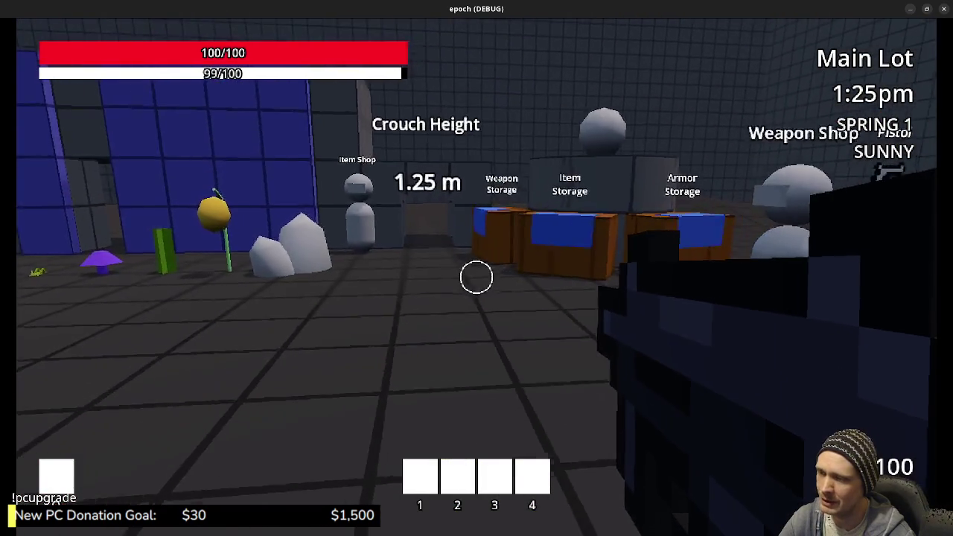
key(shift)
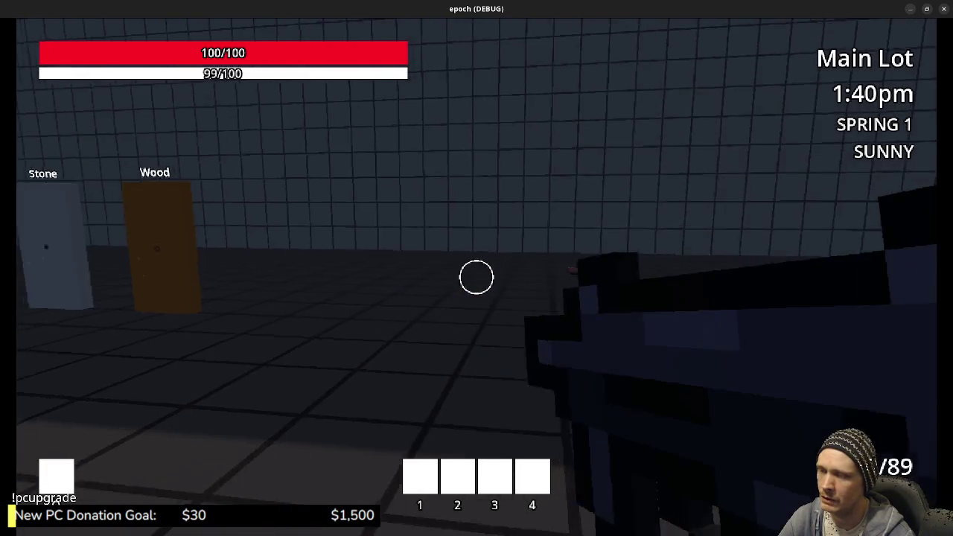
Step: Attack the frogs, then cycle repeatedly between the gun and the melee weapon
click(476, 276)
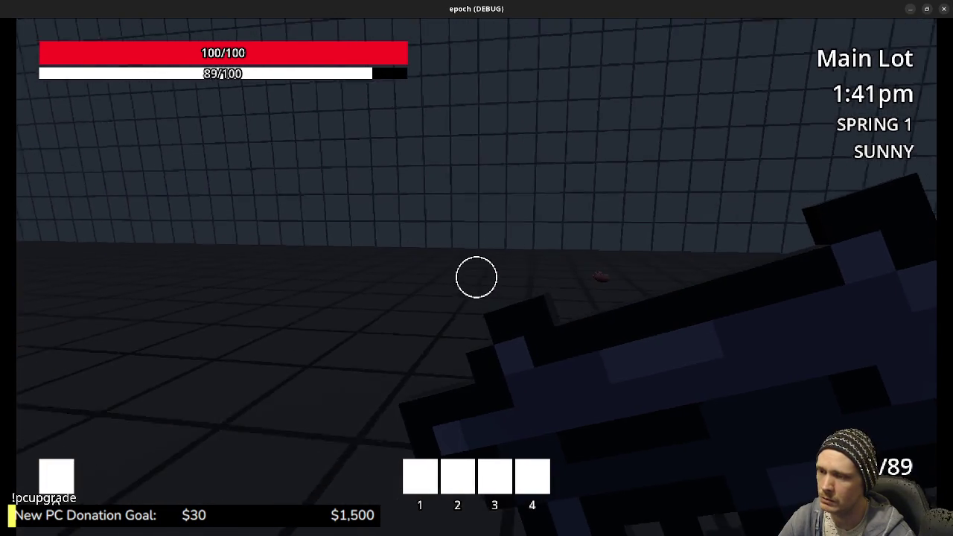
key(w)
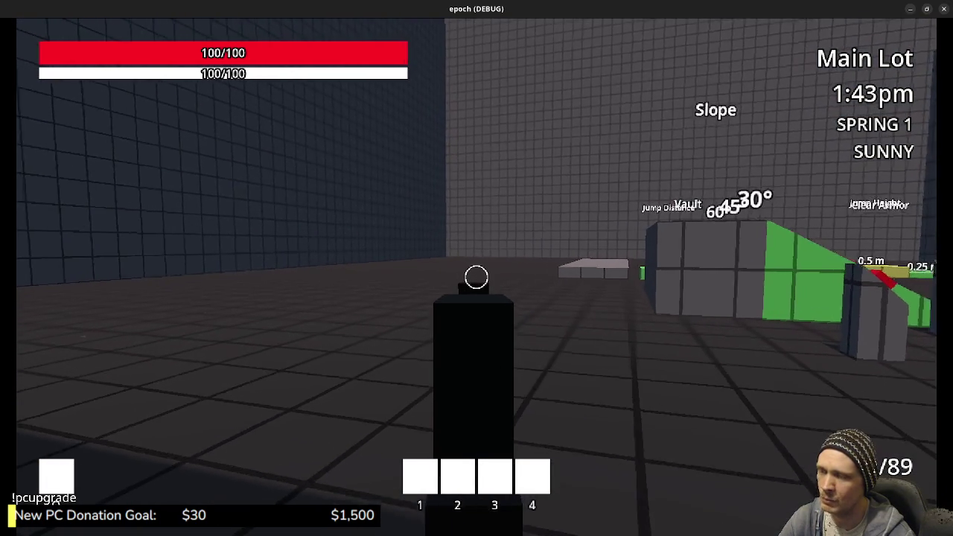
click(476, 276)
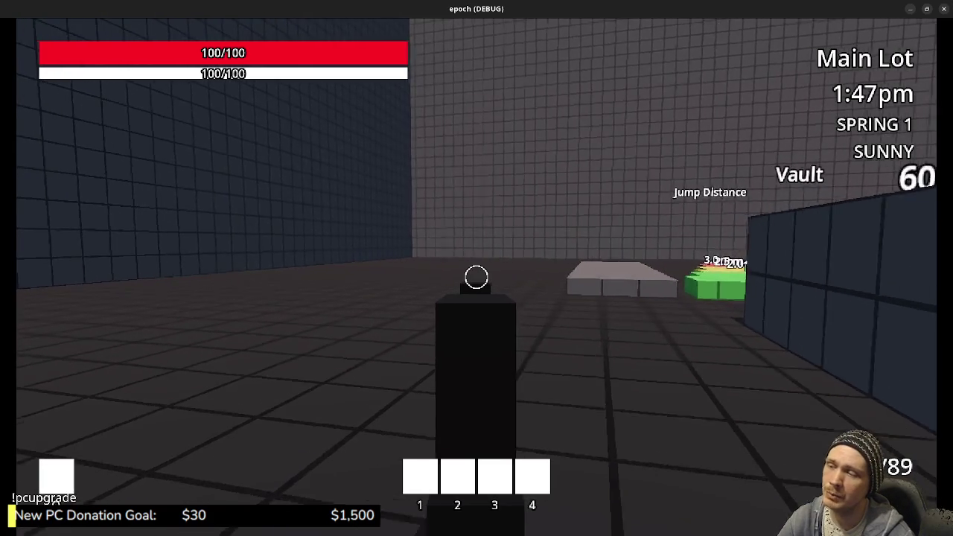
key(2)
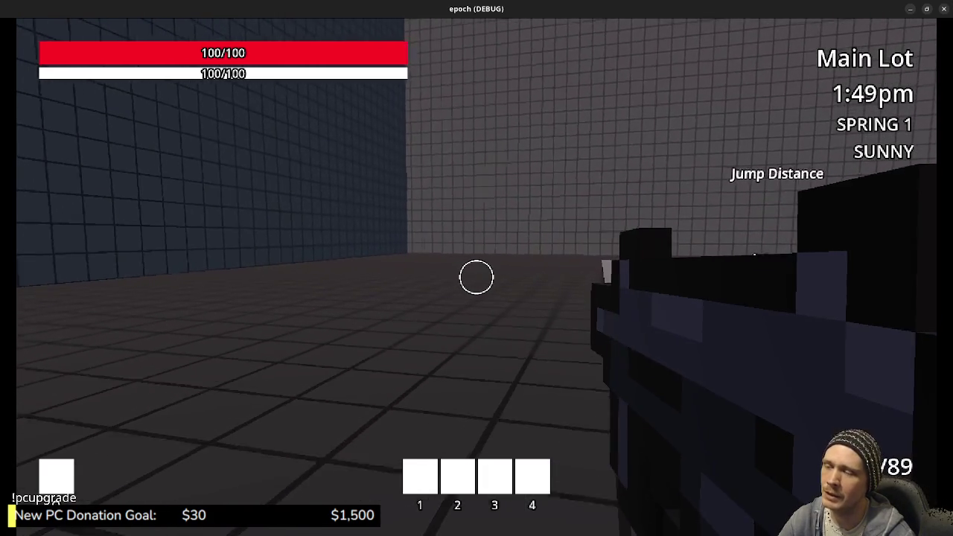
key(1)
key(2)
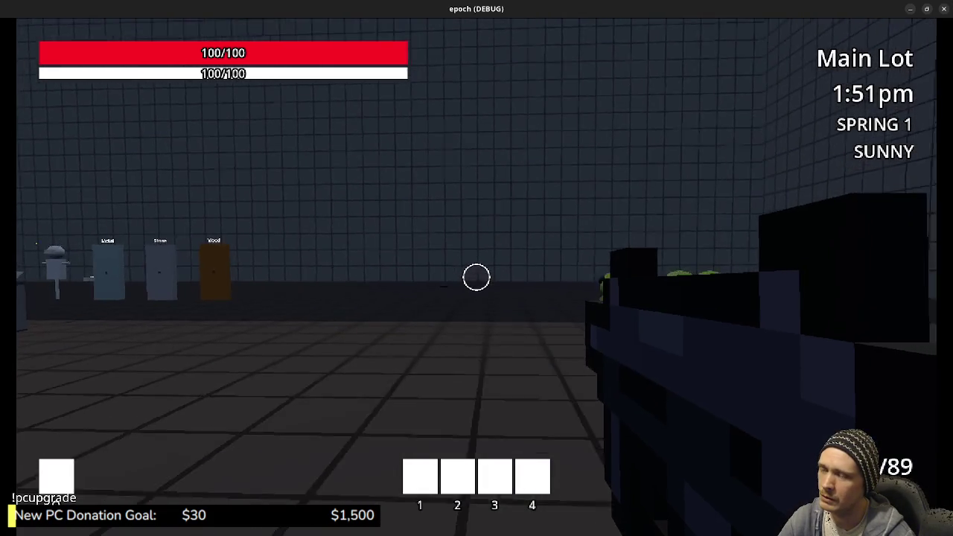
key(1)
key(2)
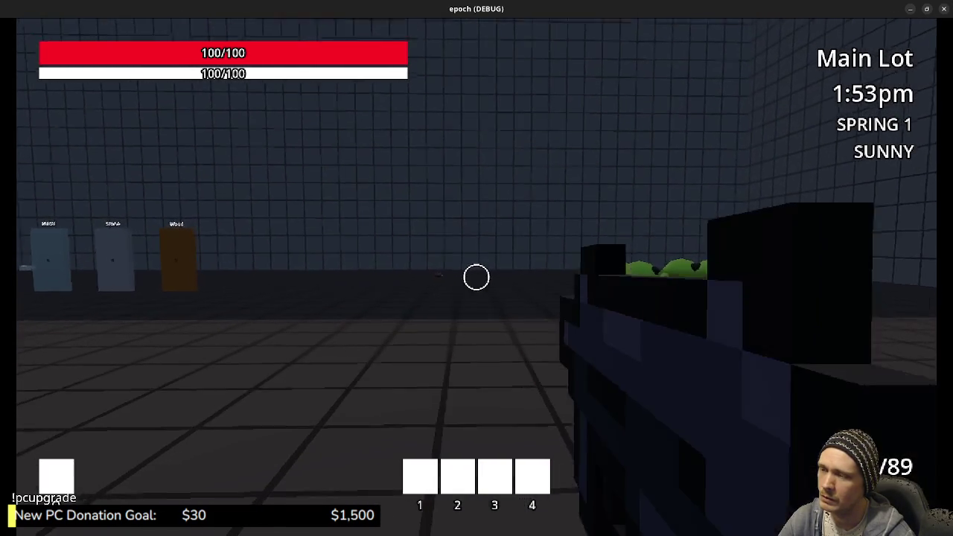
key(1)
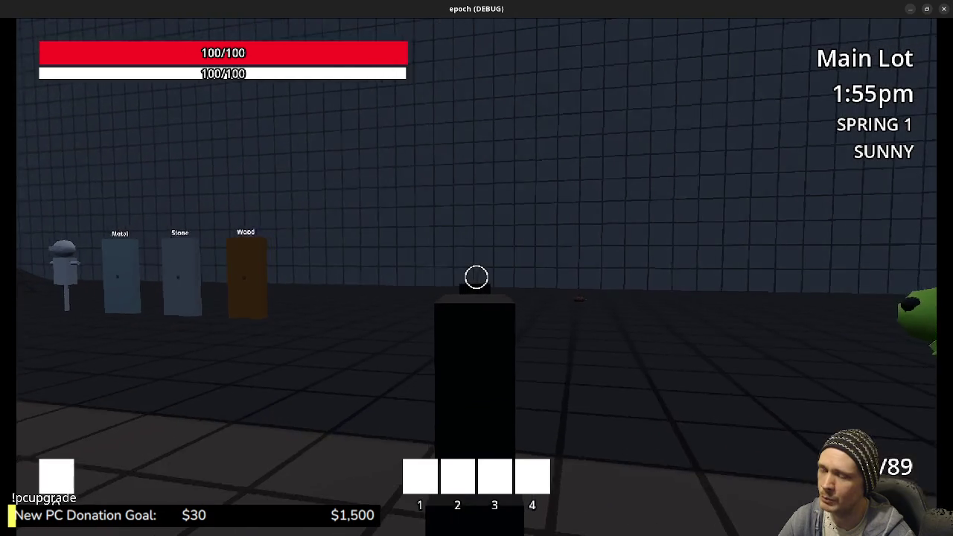
key(2)
key(1)
Step: Hit the frogs three times with the melee weapon for 7 damage, then close the game window
click(477, 277)
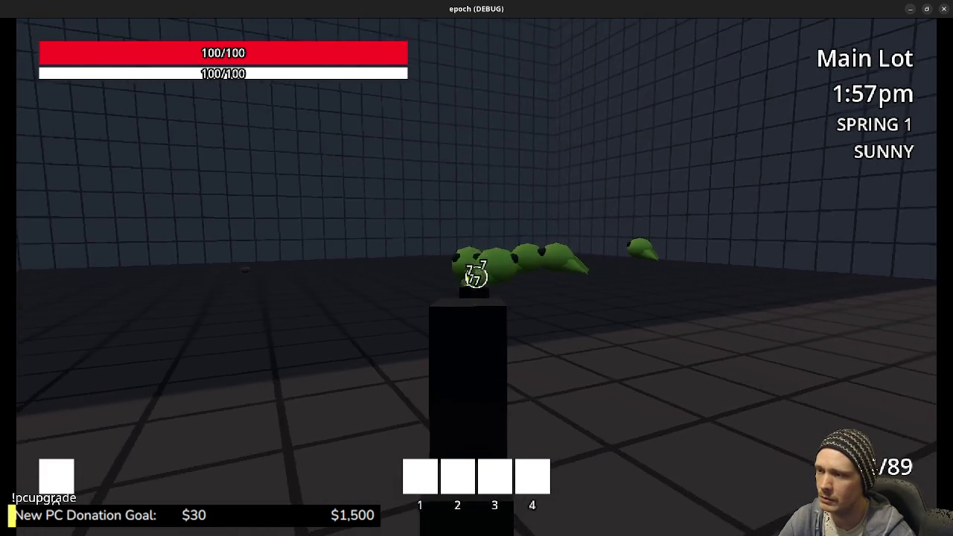
click(476, 277)
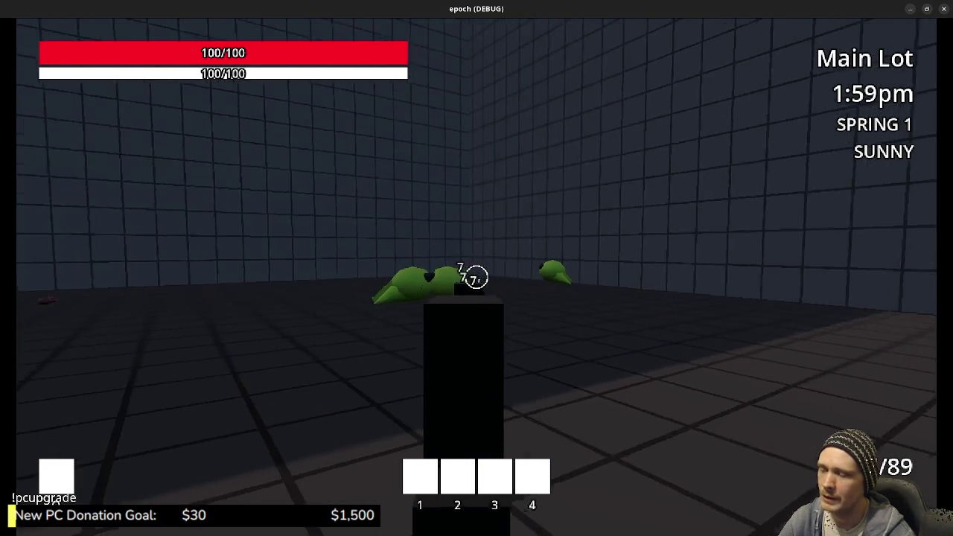
click(477, 277)
key(2)
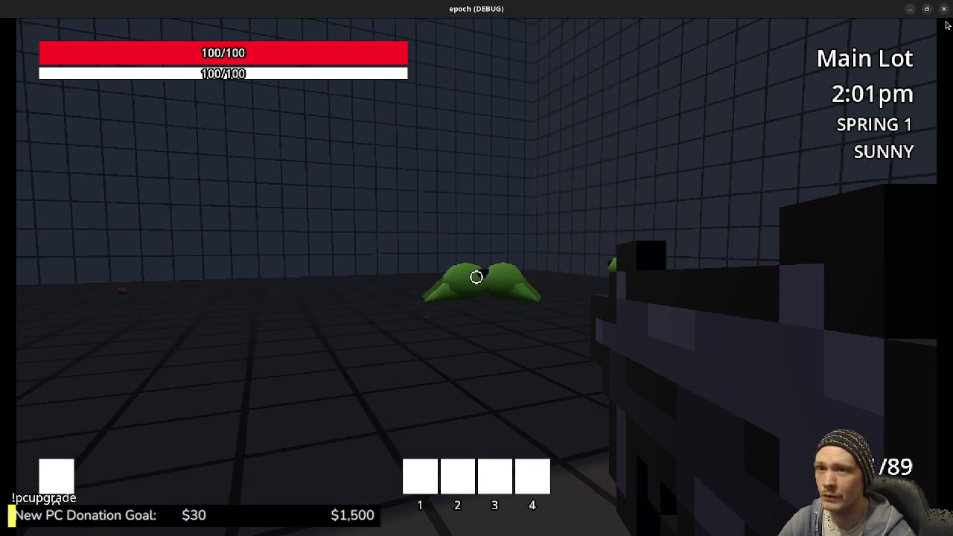
click(942, 8)
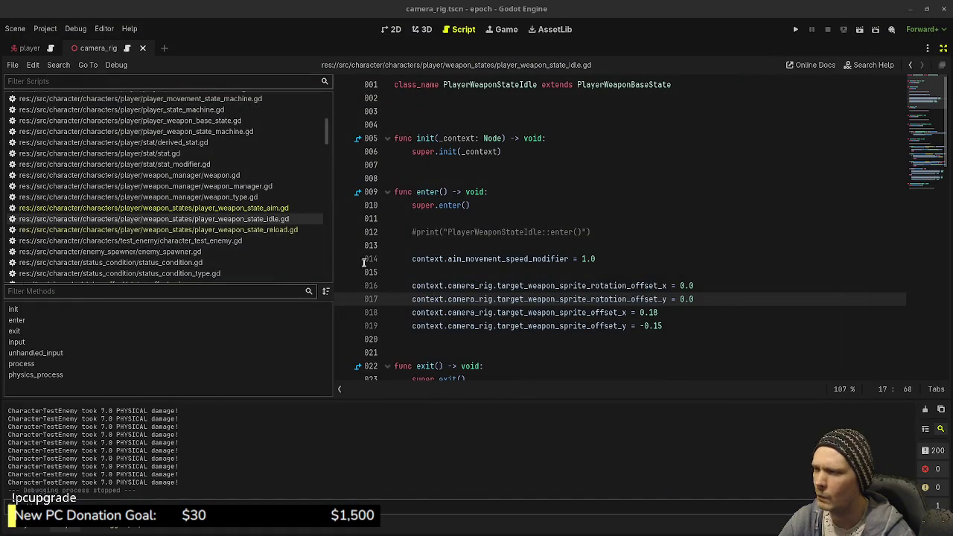
Step: Review player_weapon_state_aim.gd, selecting is_sprinting and PlayerWeaponStateIdle on lines 51–52
click(259, 208)
click(604, 251)
scroll(604, 251, down, 10)
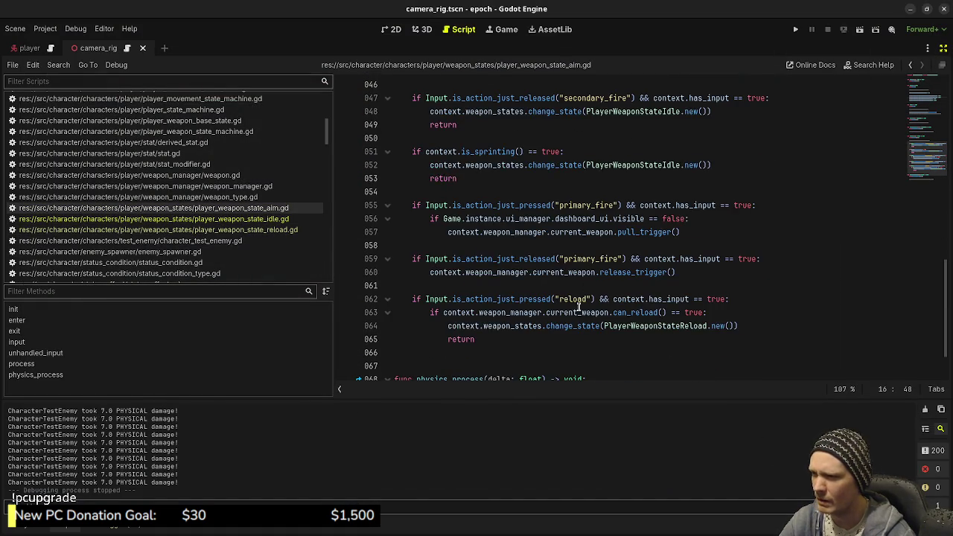
scroll(578, 307, down, 2)
scroll(531, 282, up, 3)
double_click(477, 192)
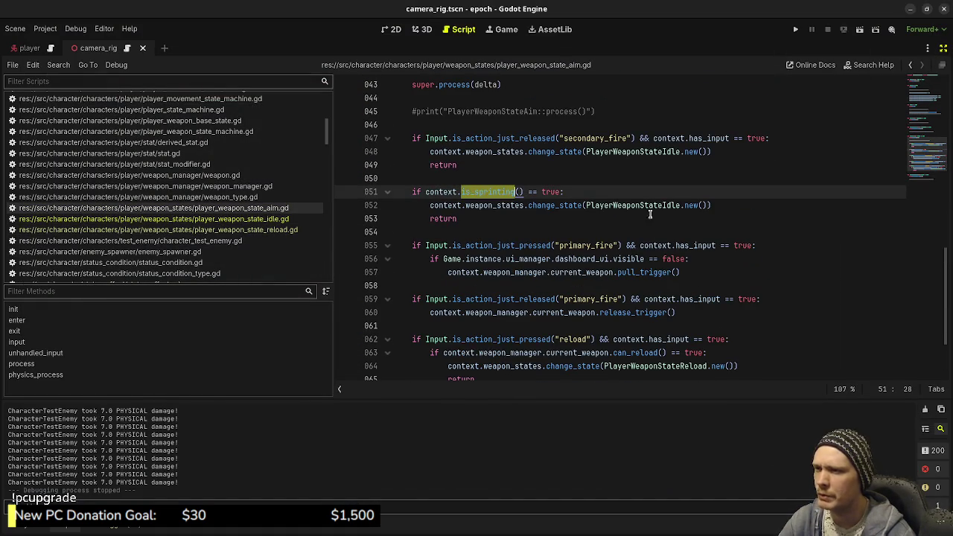
double_click(632, 205)
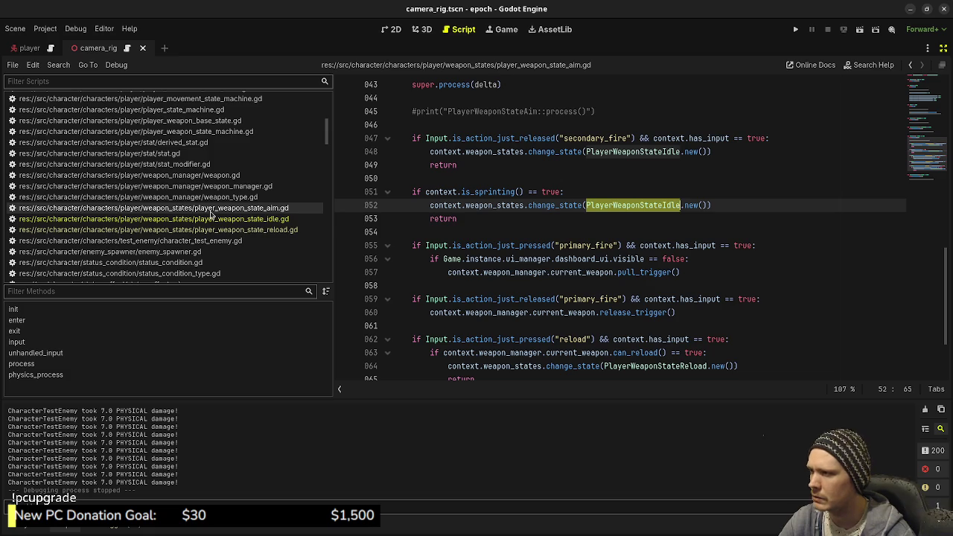
scroll(211, 216, up, 5)
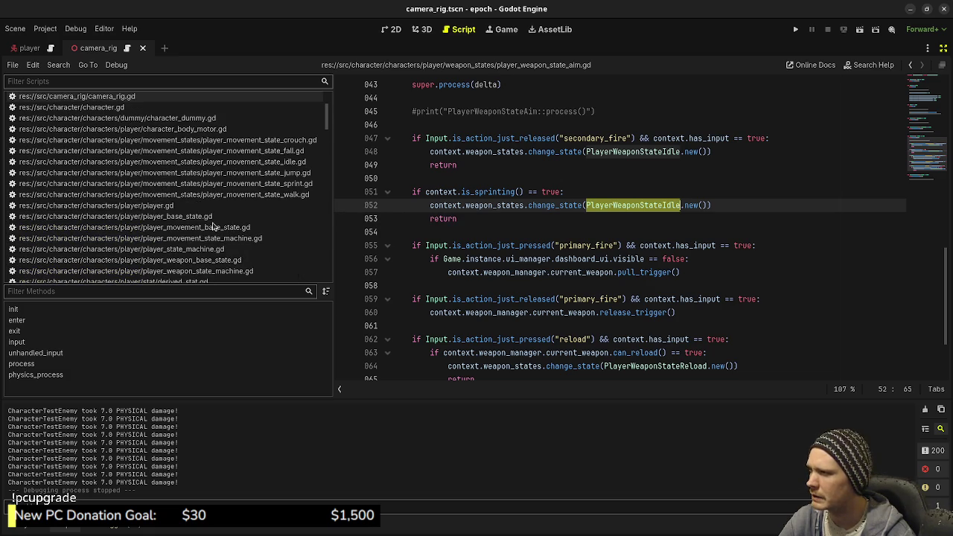
Step: Look through player_movement_state_sprint.gd, then open player.gd and run the project with F5
click(283, 183)
scroll(554, 281, down, 5)
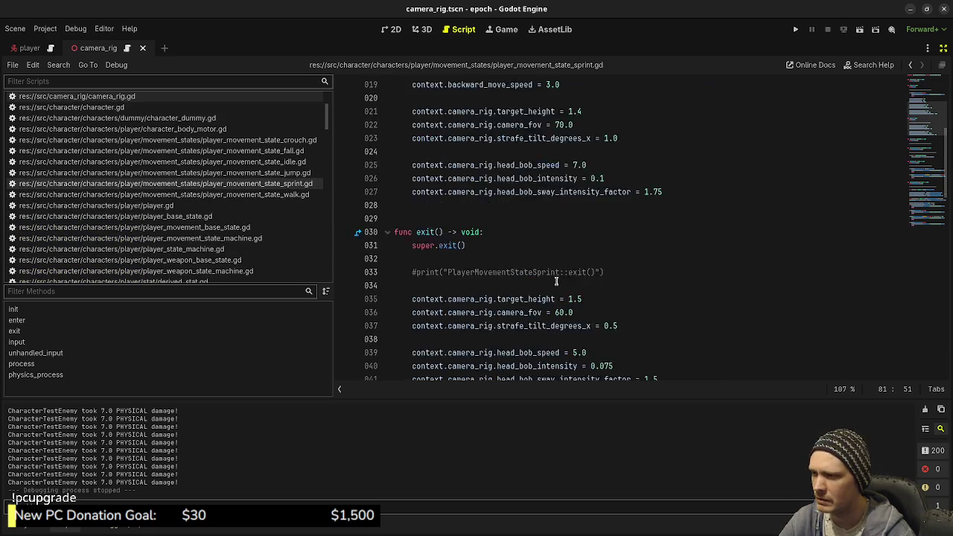
scroll(554, 281, down, 6)
scroll(560, 270, down, 3)
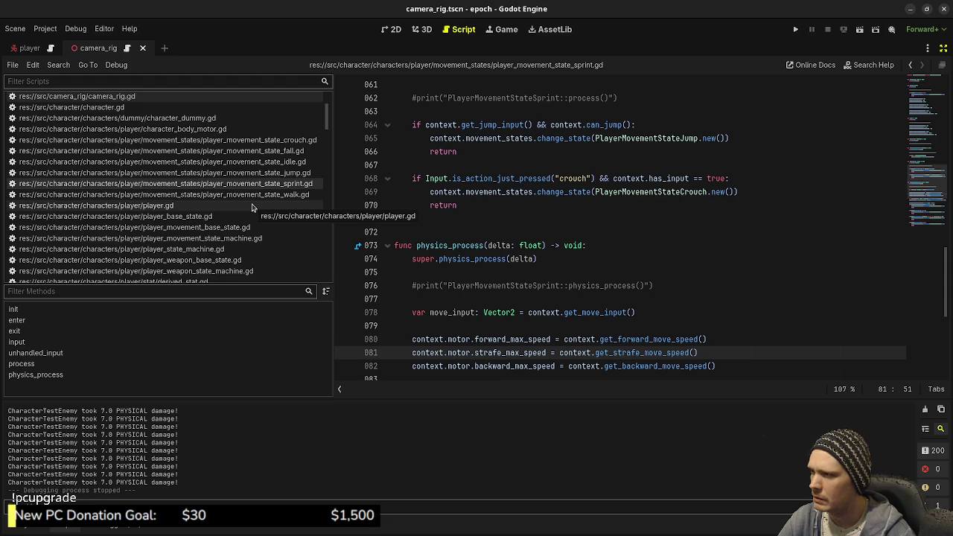
click(160, 205)
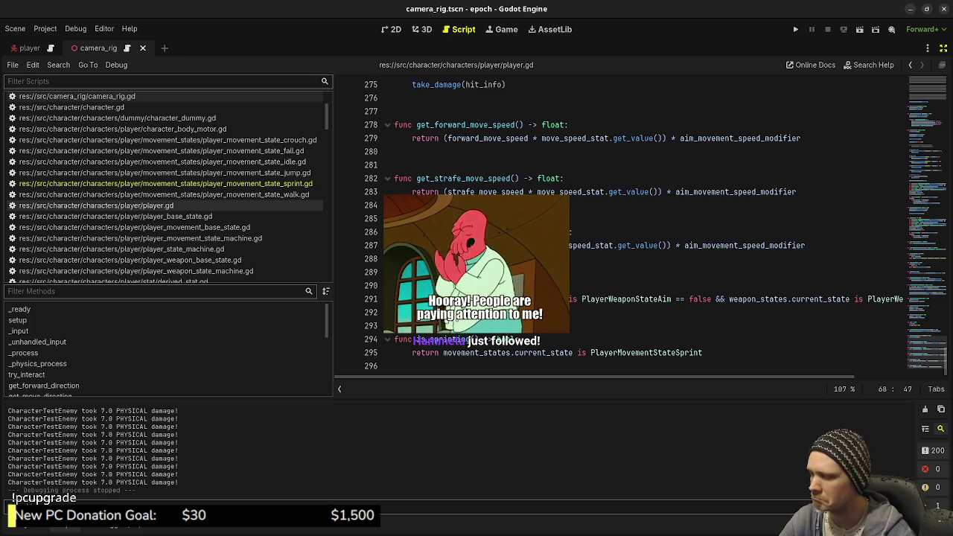
key(F5)
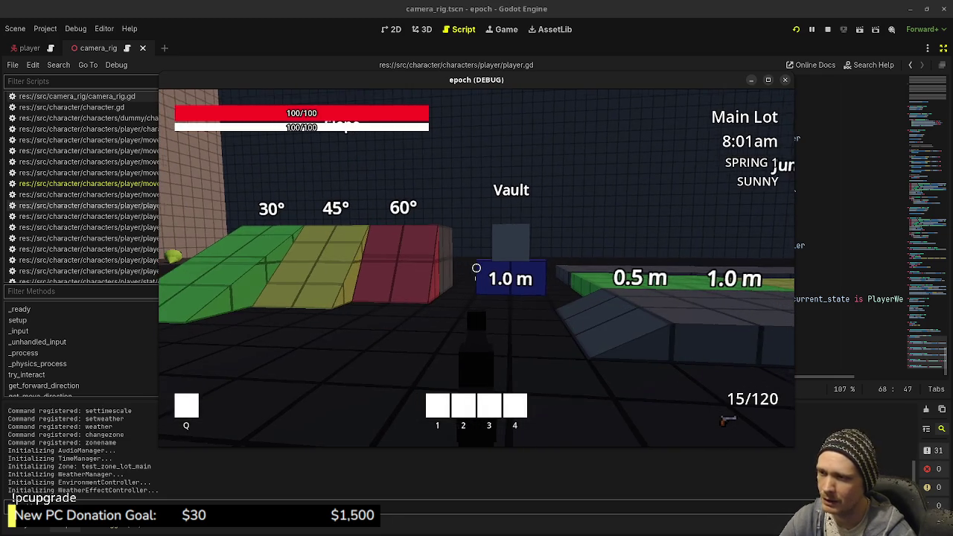
Step: Fire, walk and aim with the F3 debug overlay expanded to state details, then stop the game
click(476, 267)
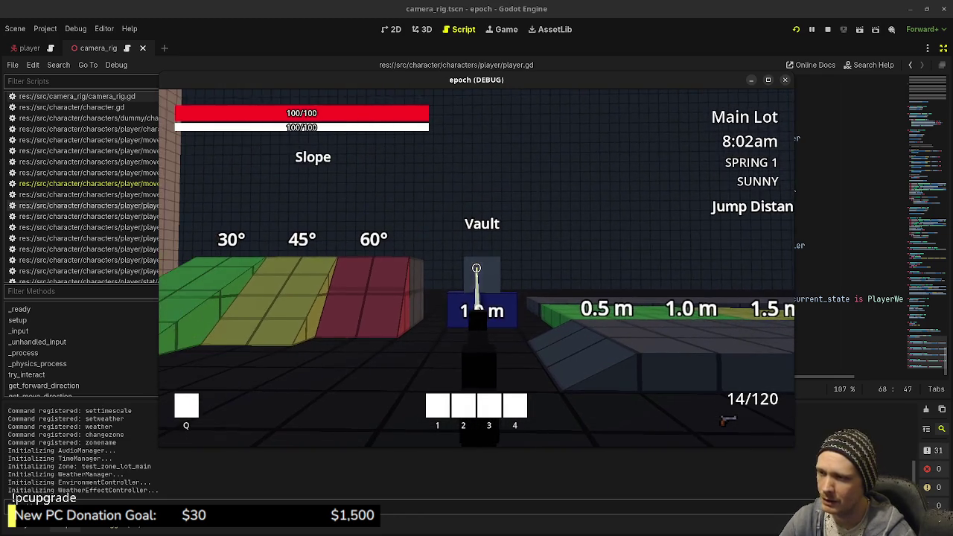
key(w)
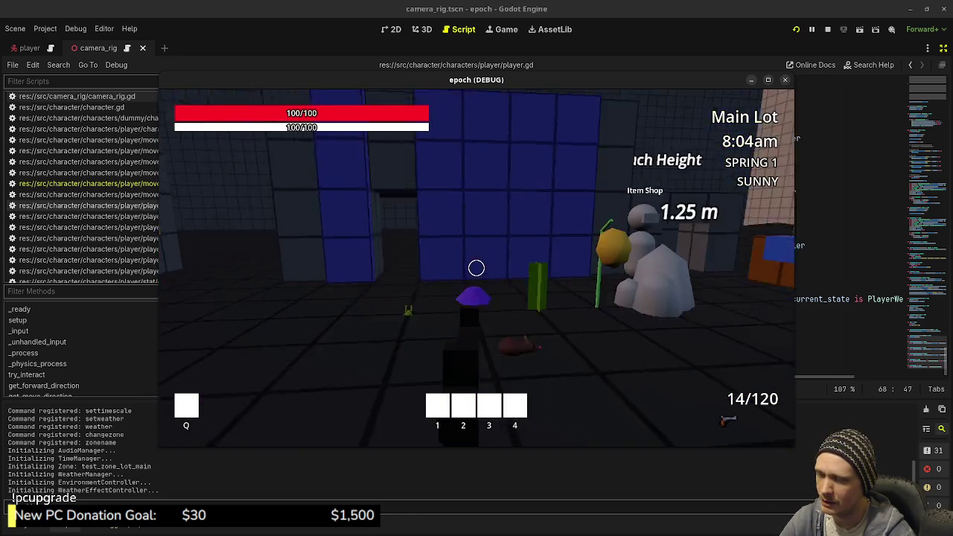
key(F3)
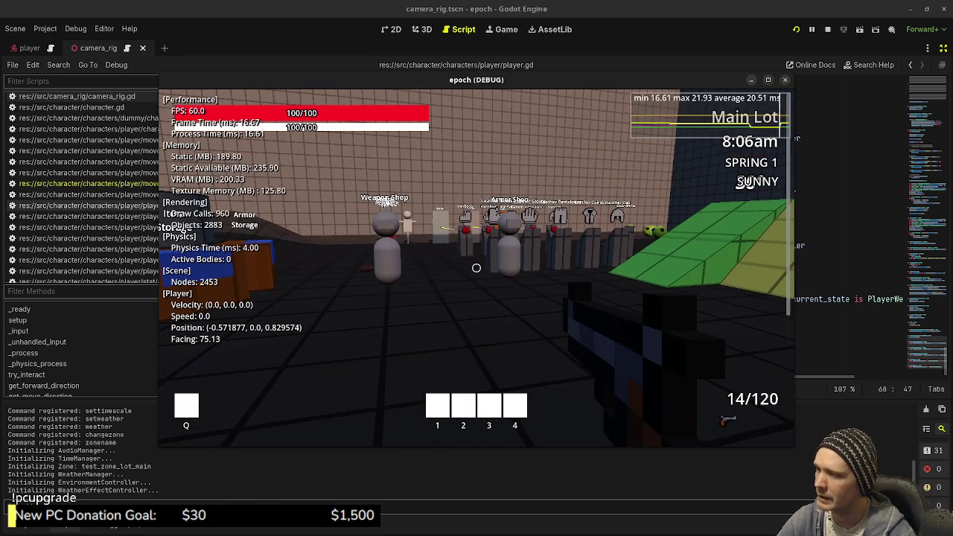
key(F3)
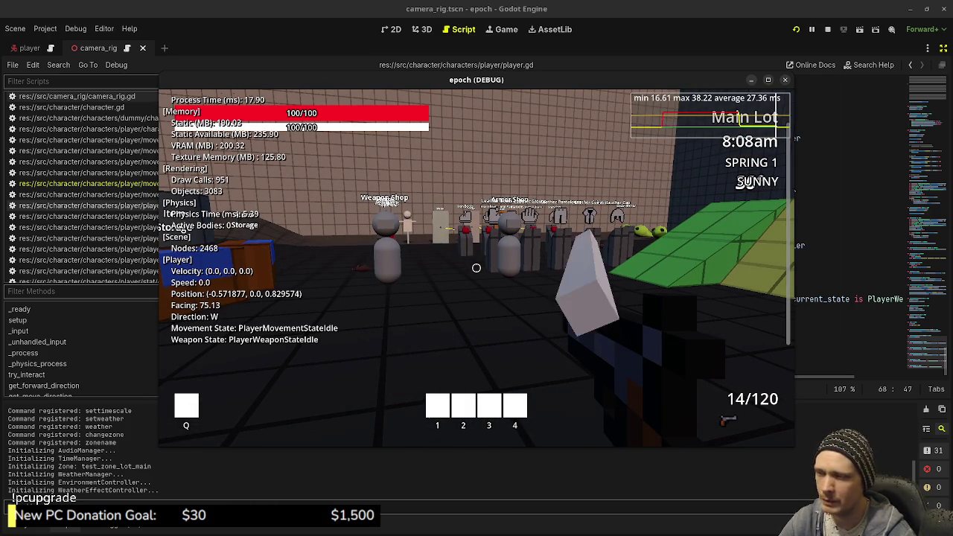
right_click(493, 301)
key(w)
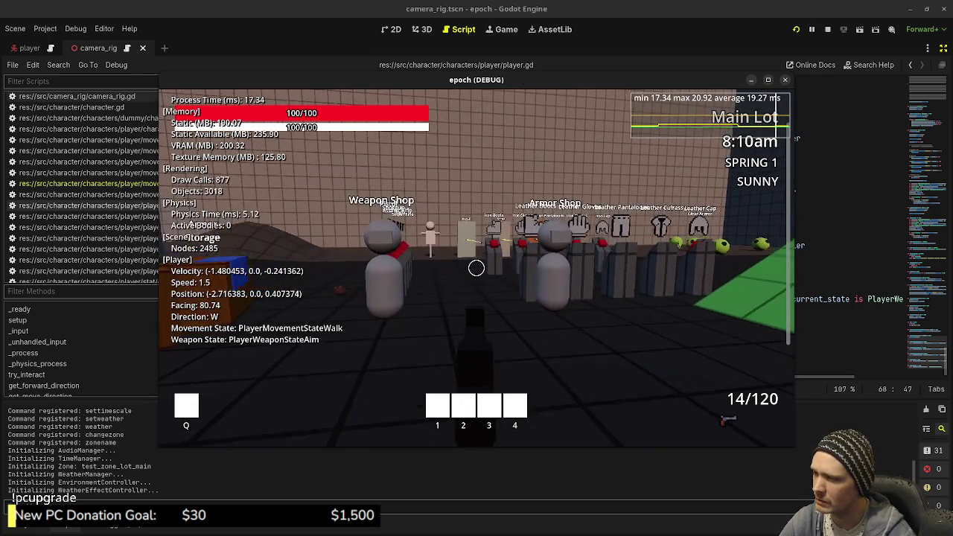
click(827, 32)
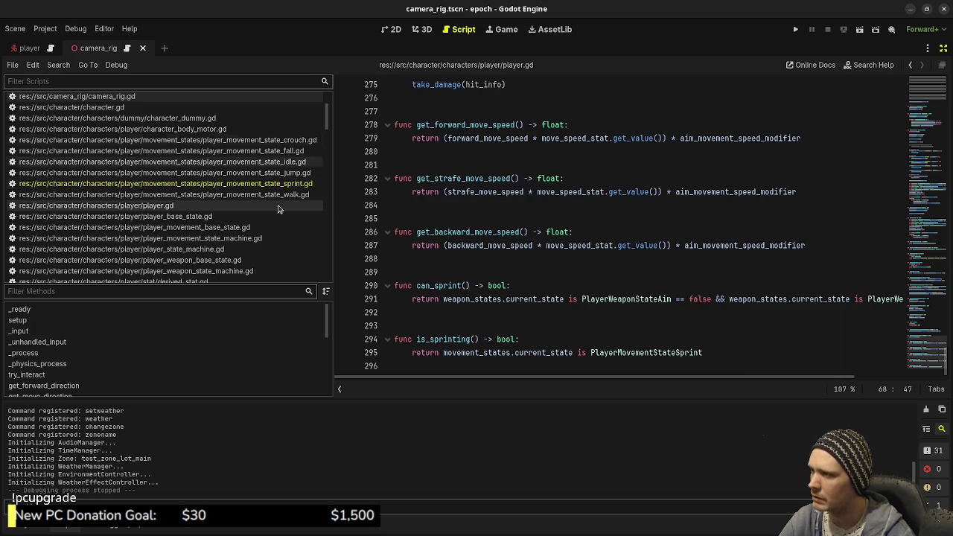
Step: Comment out the can_sprint check on lines 13–15 of player_movement_state_sprint.gd, then save and run
click(294, 185)
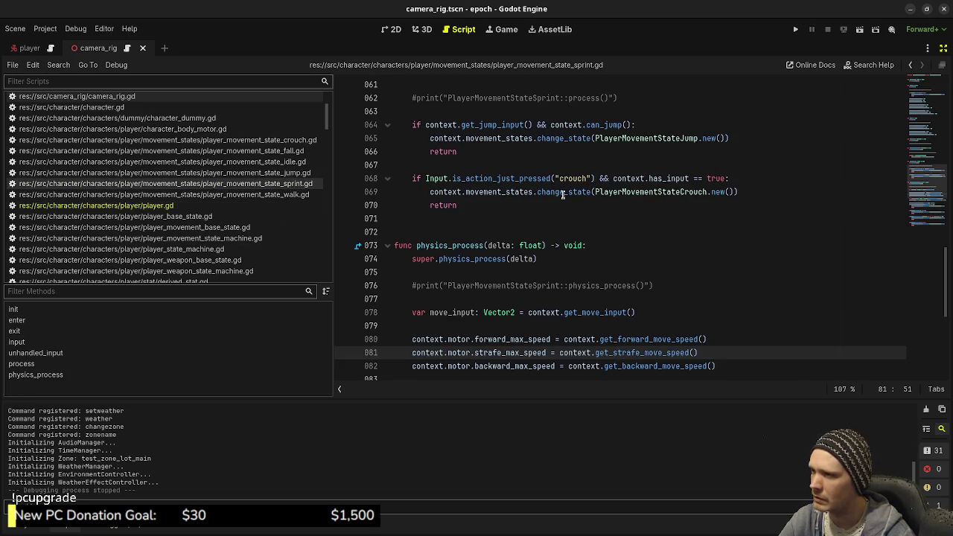
scroll(562, 193, up, 15)
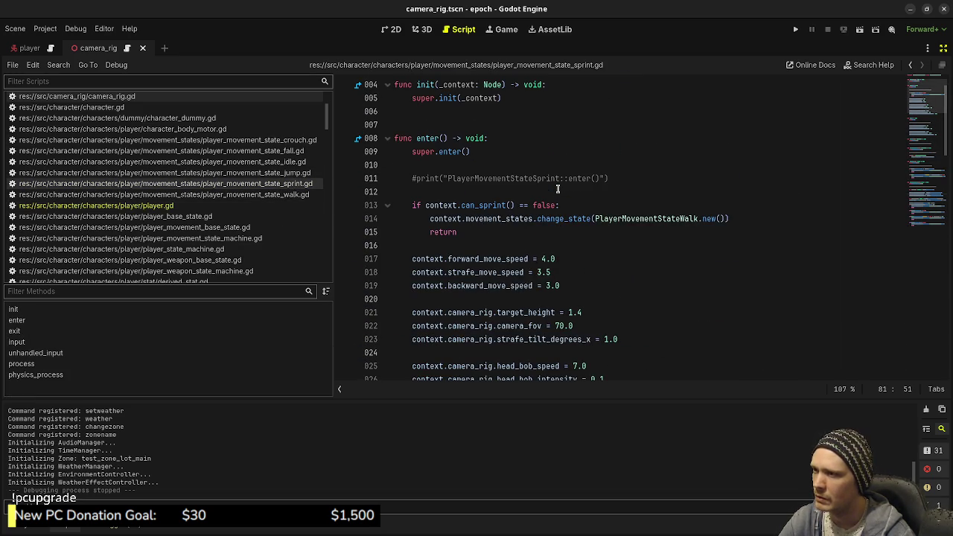
mouse_move(484, 231)
mouse_down()
mouse_move(398, 197)
mouse_move(410, 207)
mouse_up()
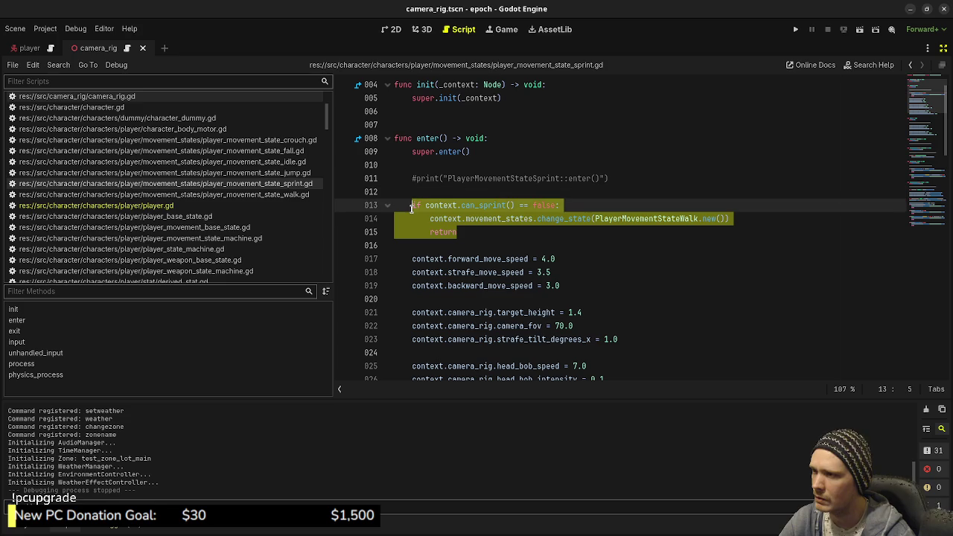
key(ctrl+k)
key(ctrl+s)
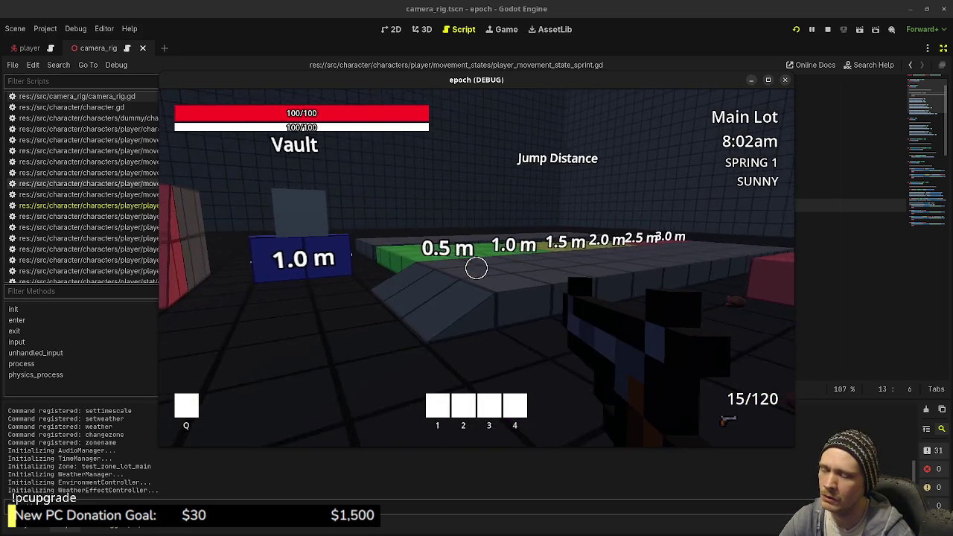
Step: Sprint across the lot, fire bursts at the frogs with two reloads, then stop the game
key(shift+w)
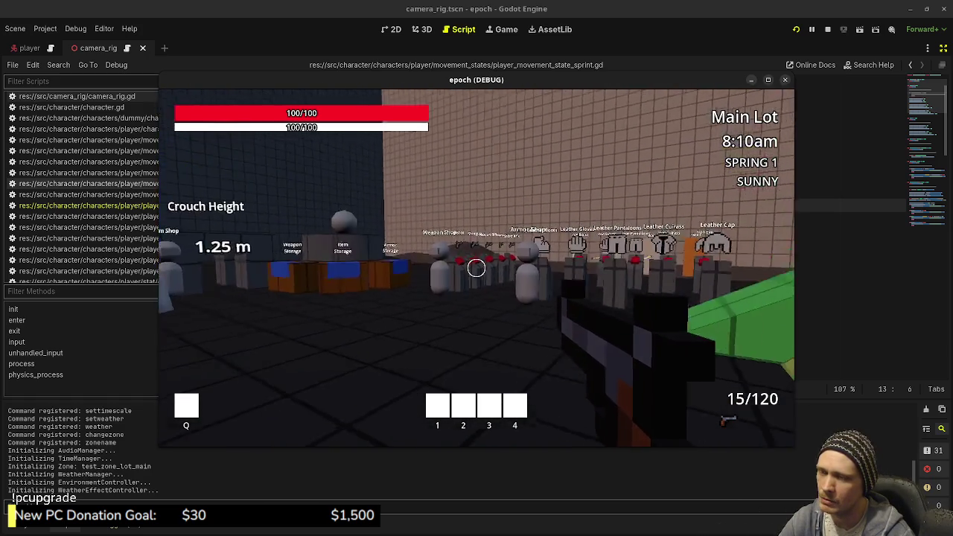
key(shift+w)
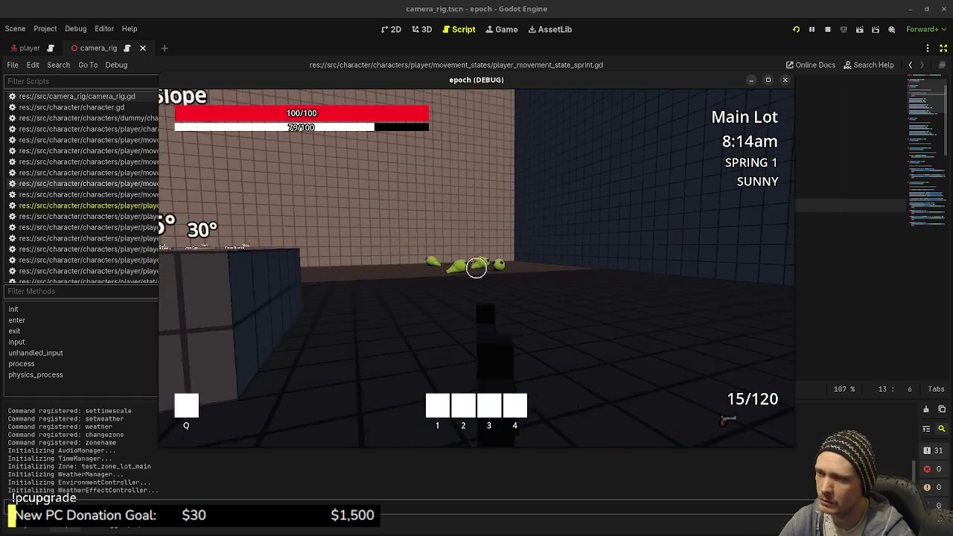
click(476, 268)
click(476, 268)
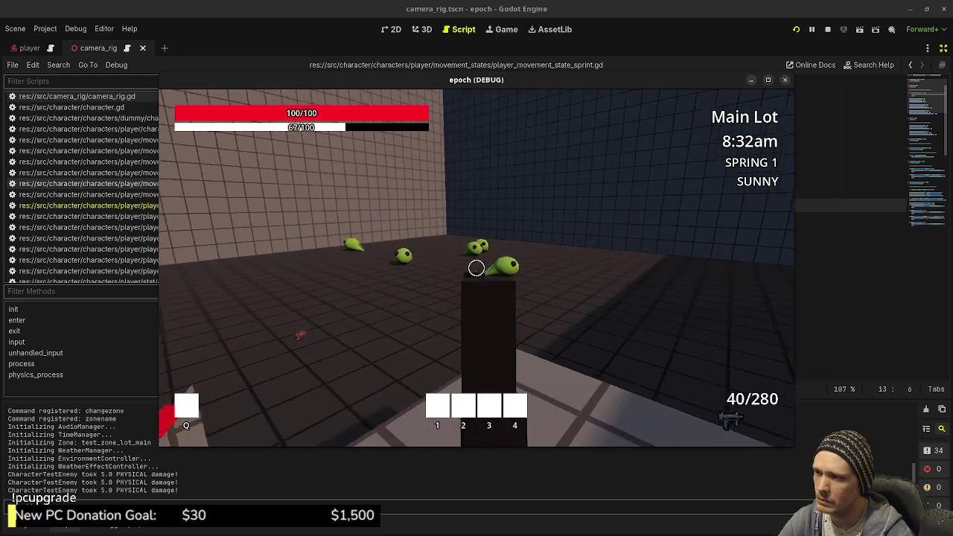
drag(477, 267, 476, 268)
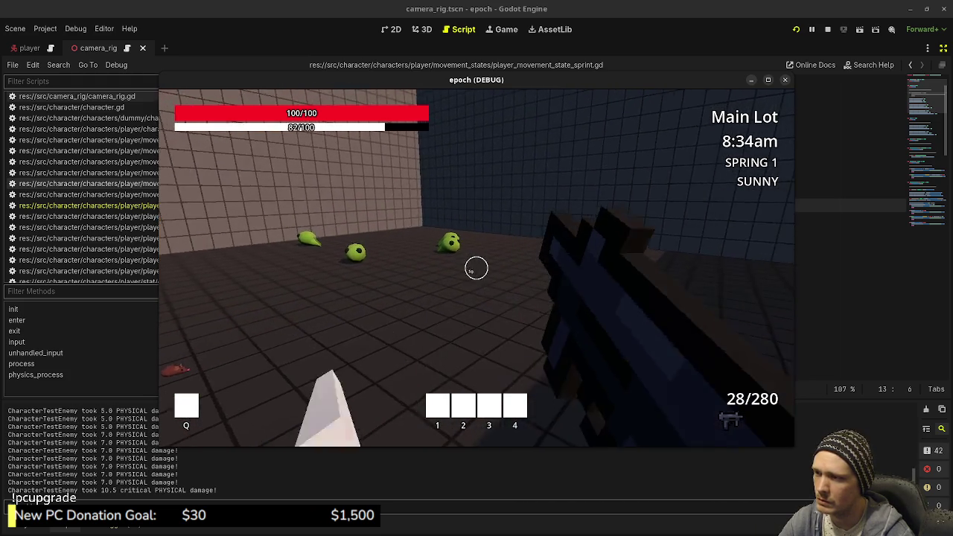
key(r)
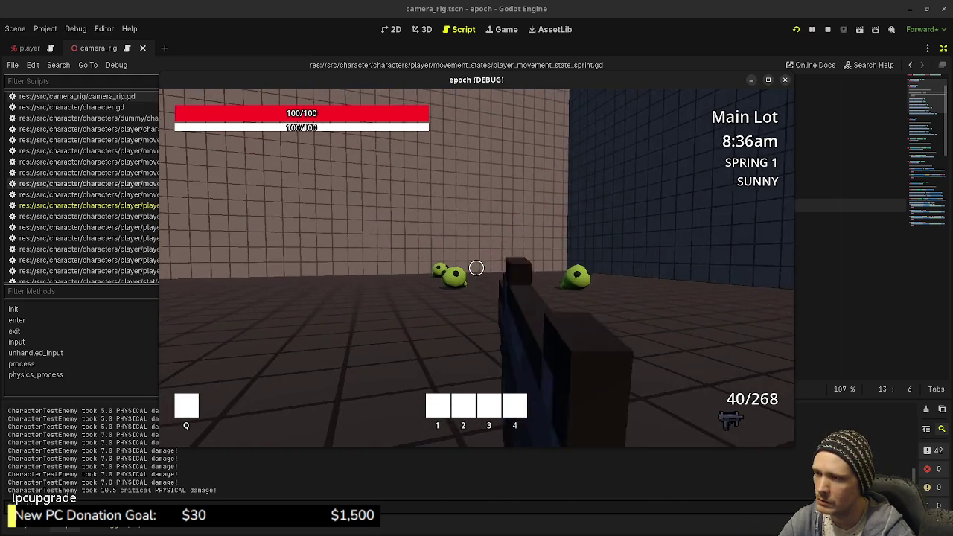
drag(476, 268, 476, 267)
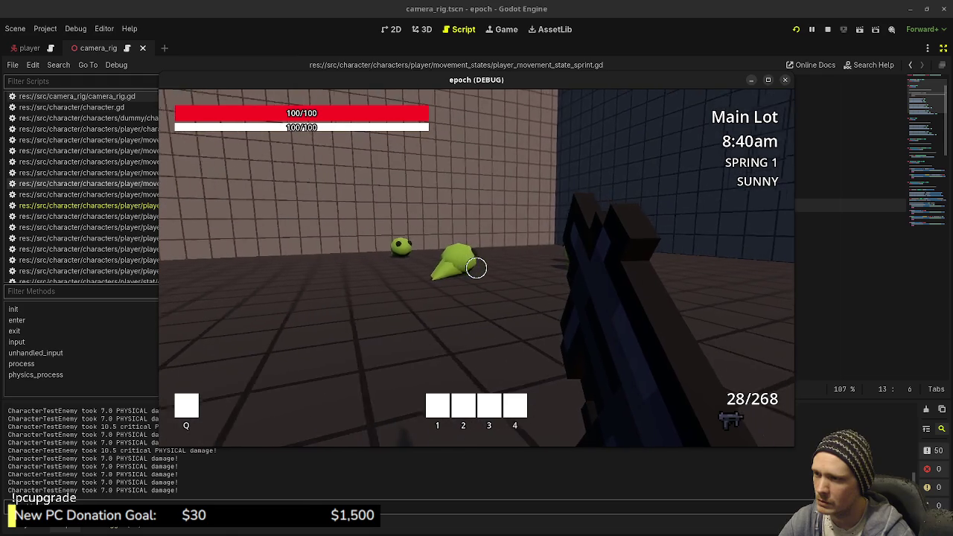
key(r)
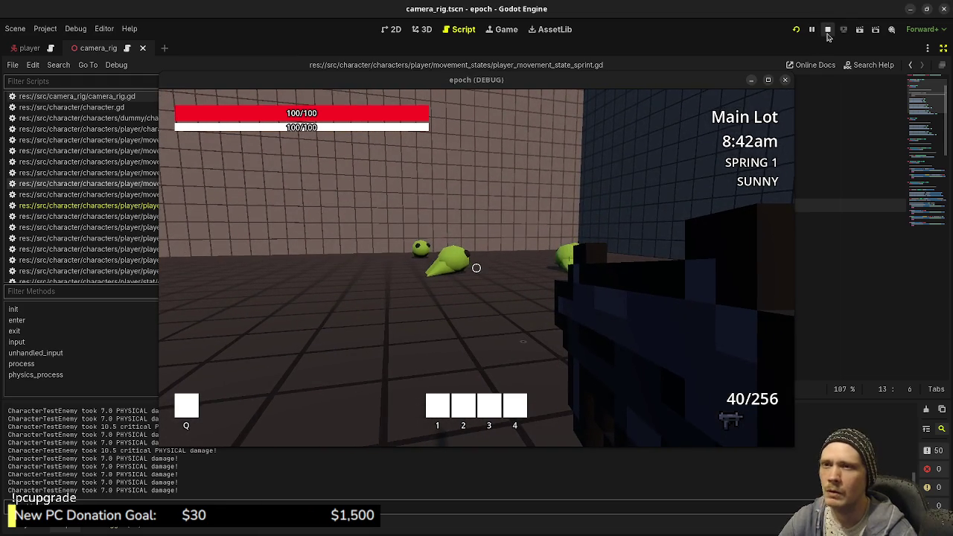
click(783, 80)
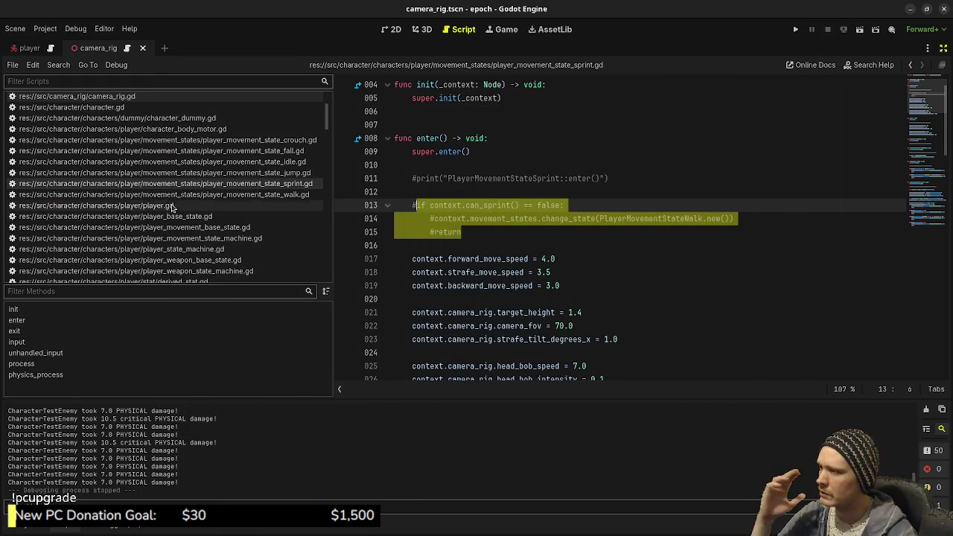
Step: Open player_weapon_state_idle.gd at its process() primary_fire handling and launch the game with F5
click(173, 206)
scroll(176, 211, down, 3)
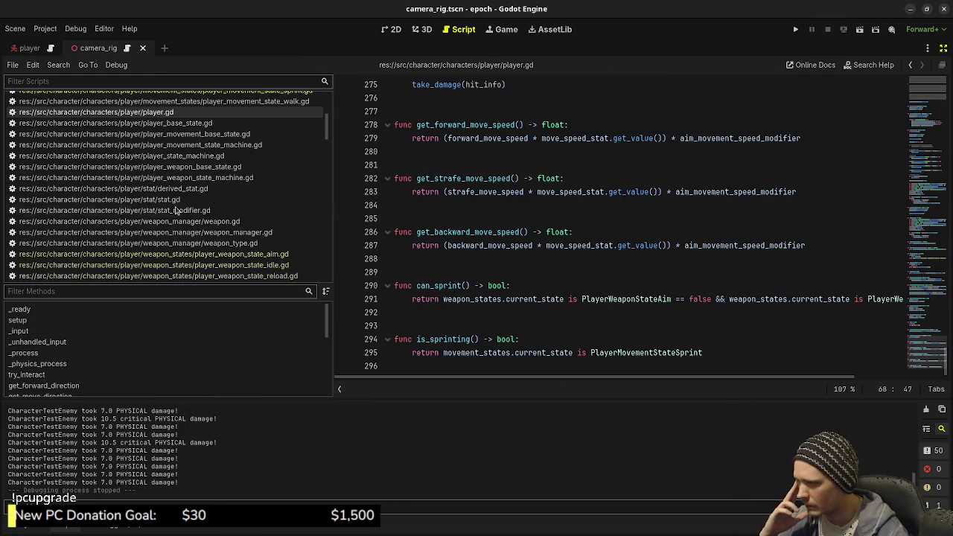
click(259, 265)
scroll(662, 241, down, 3)
scroll(662, 241, down, 8)
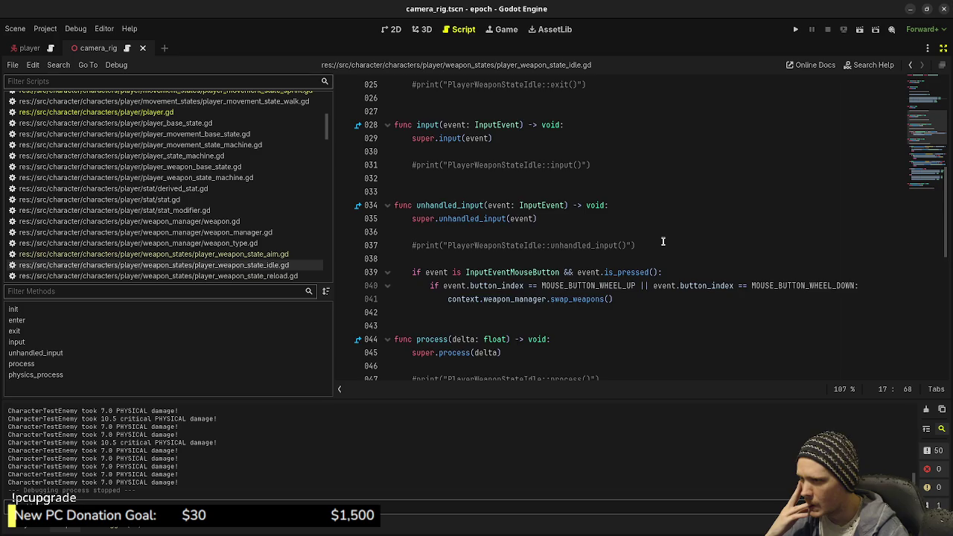
scroll(662, 243, down, 2)
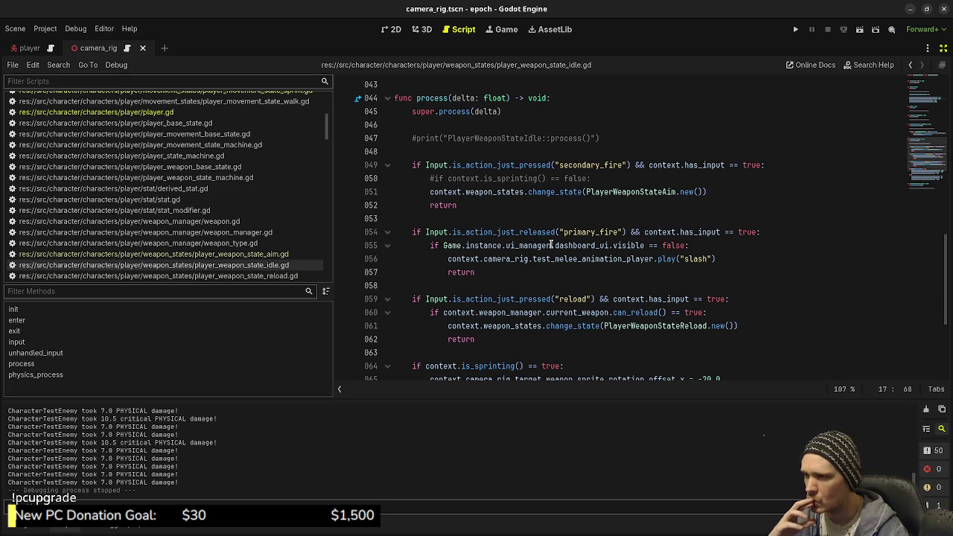
scroll(751, 276, down, 1)
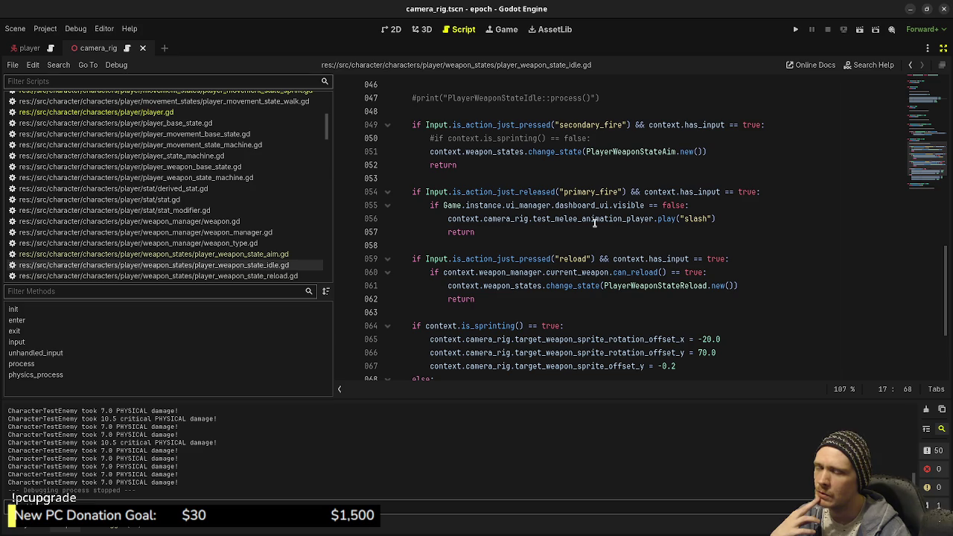
key(F5)
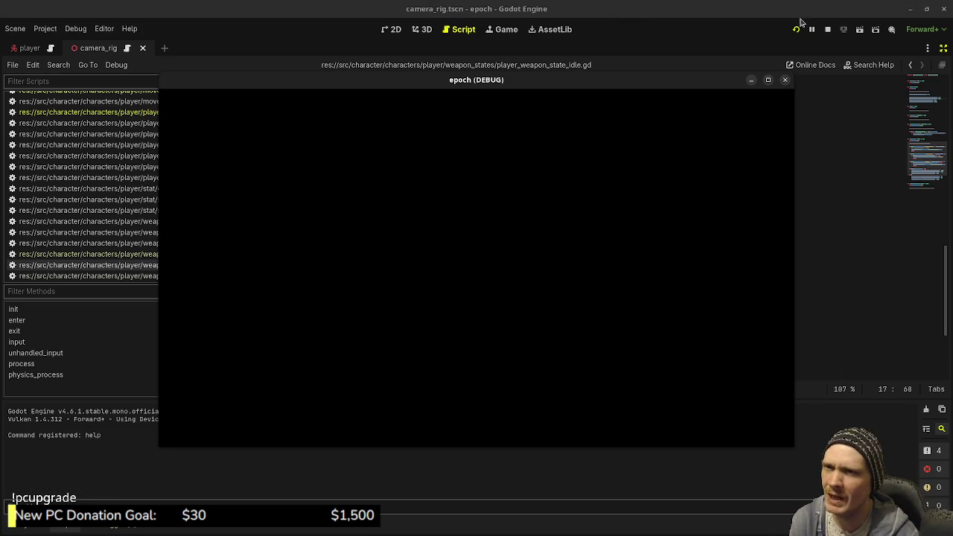
Step: Stop the game and change is_action_just_released to is_action_just_pressed on line 54, then save
click(828, 30)
click(599, 204)
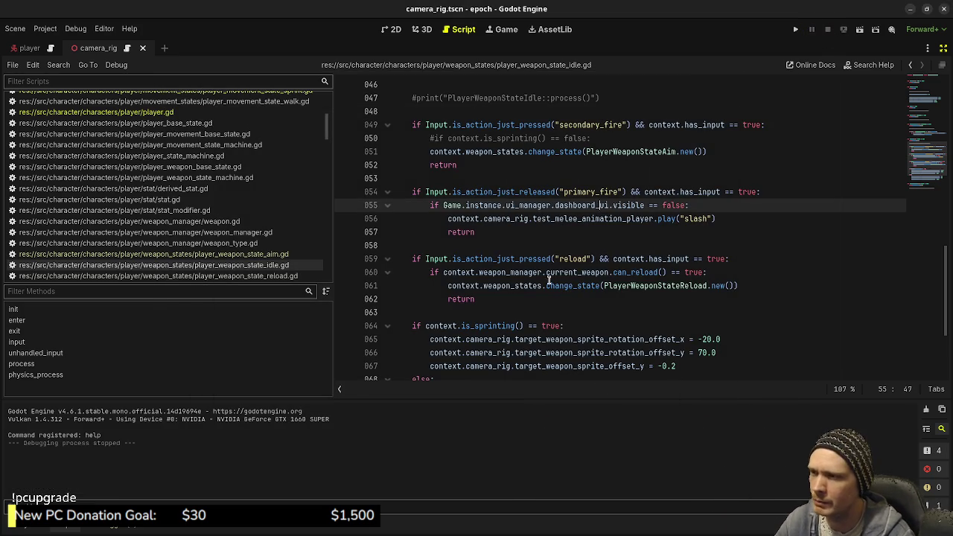
mouse_move(523, 191)
mouse_down()
mouse_move(559, 192)
mouse_move(549, 192)
mouse_up()
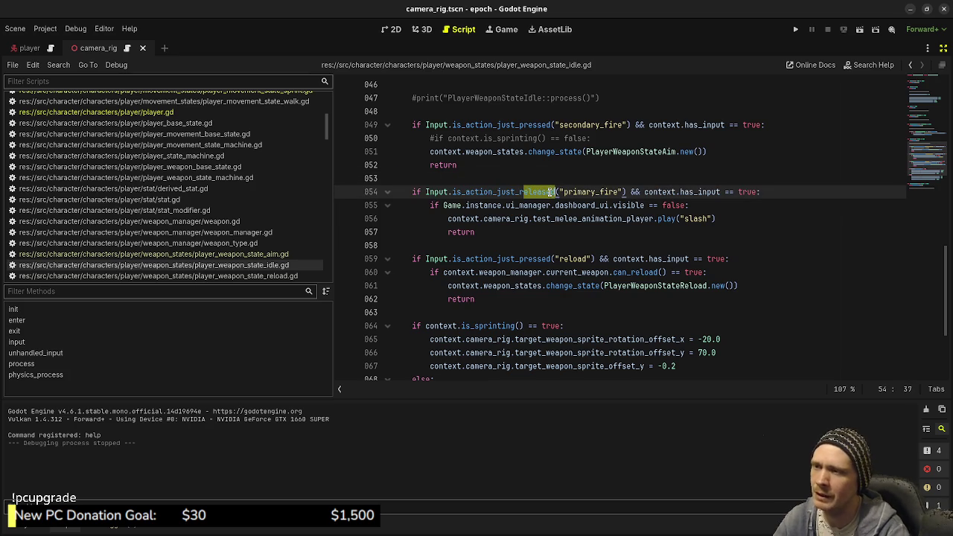
key(BackSpace)
text(pressed)
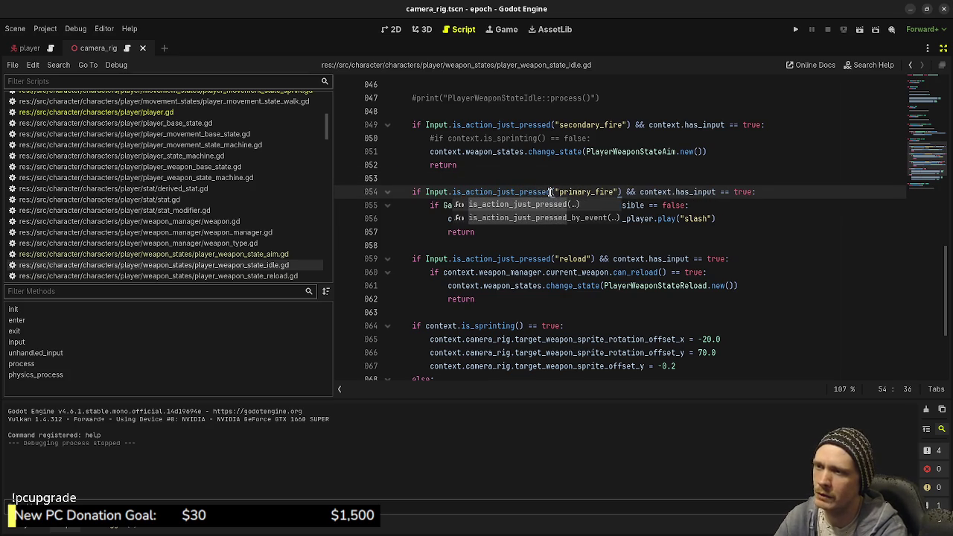
key(ctrl+s)
click(593, 175)
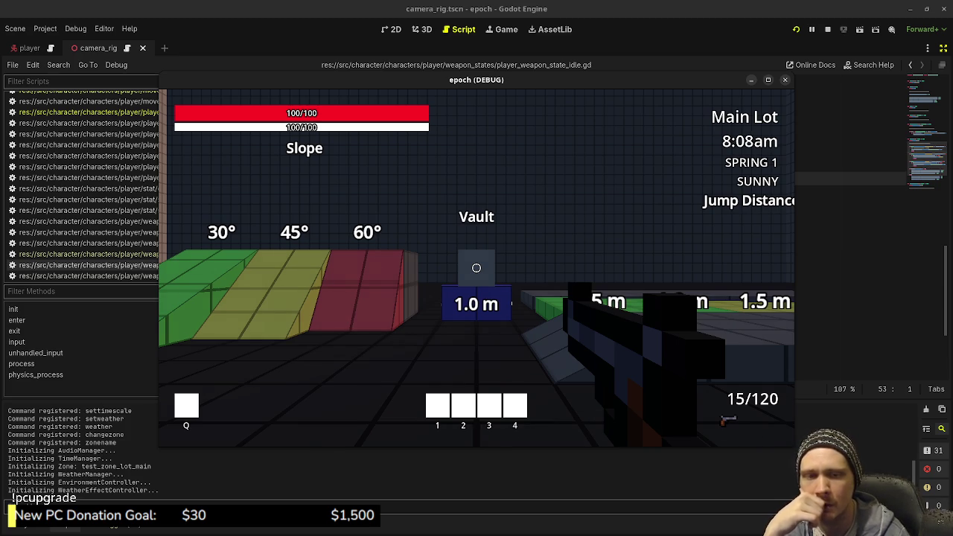
Step: Sprint and jump across the green jump-distance platforms
key(w)
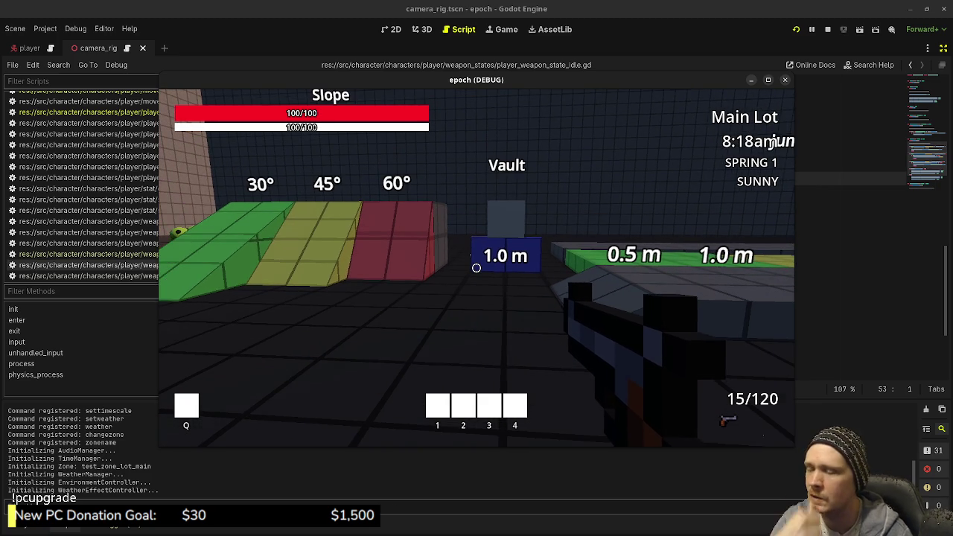
key(shift+w)
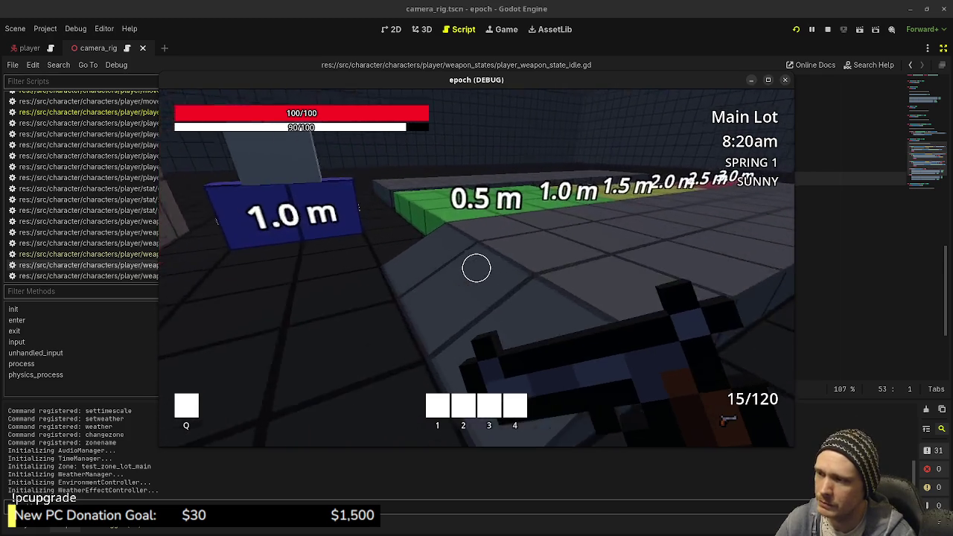
key(space)
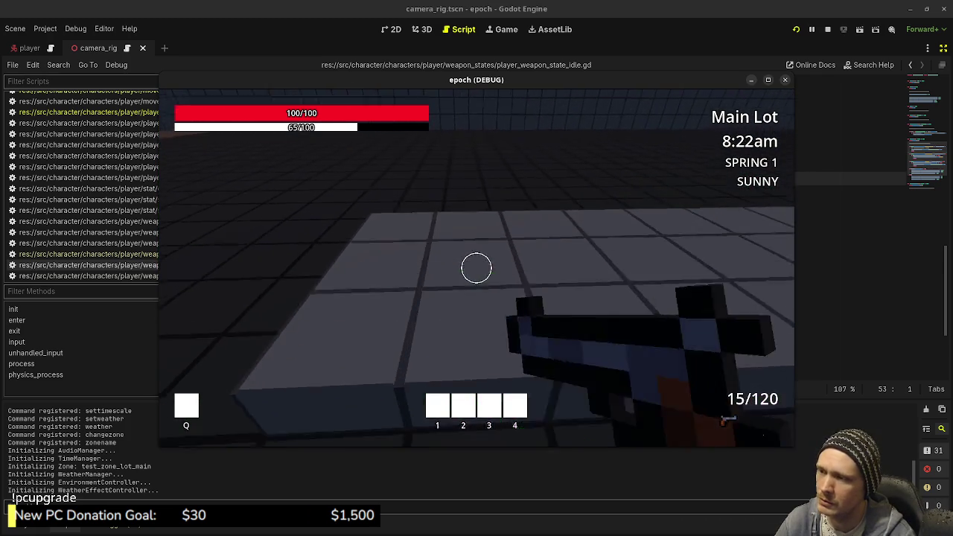
key(shift+w)
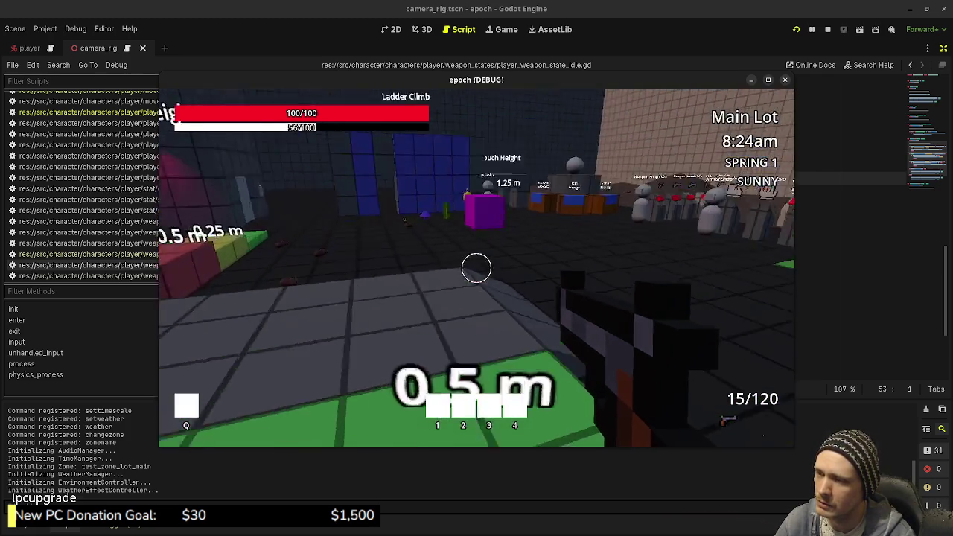
key(shift+w)
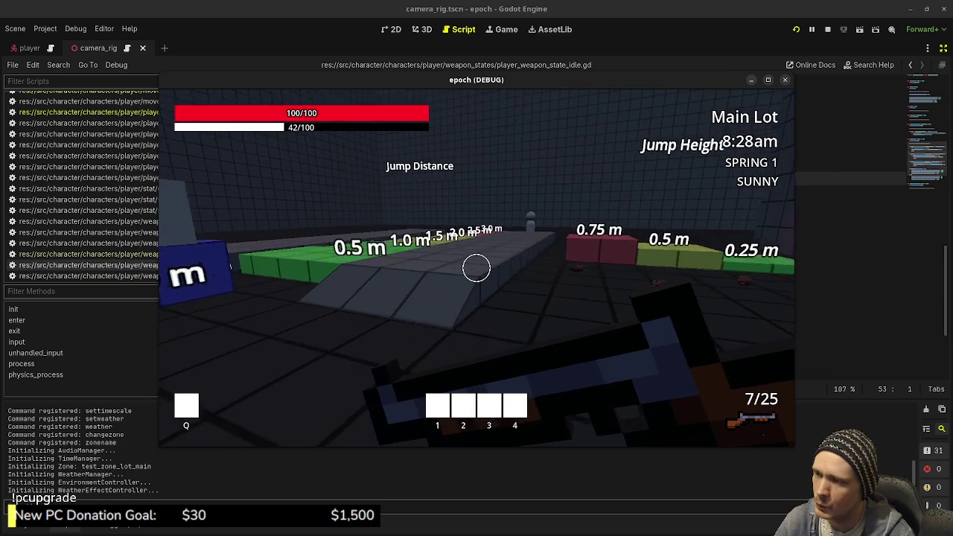
key(space)
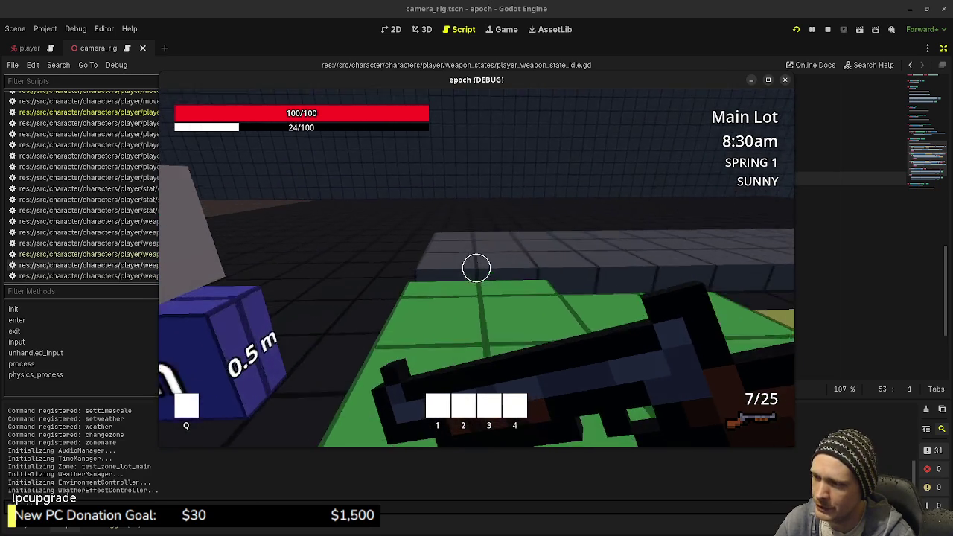
scroll(476, 268, down, 1)
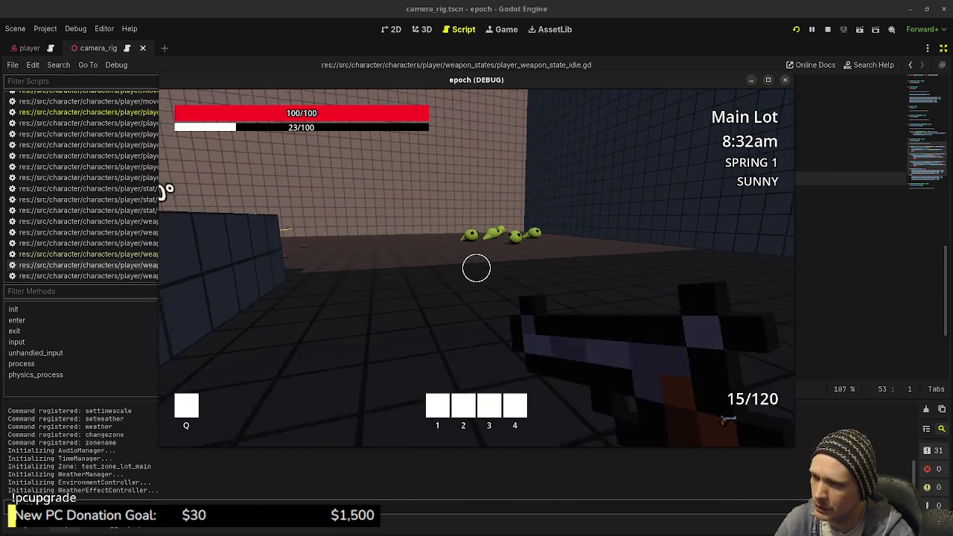
Step: Aim down sights, fire five shots at the frog enemies, then reload the rifle
right_click(476, 268)
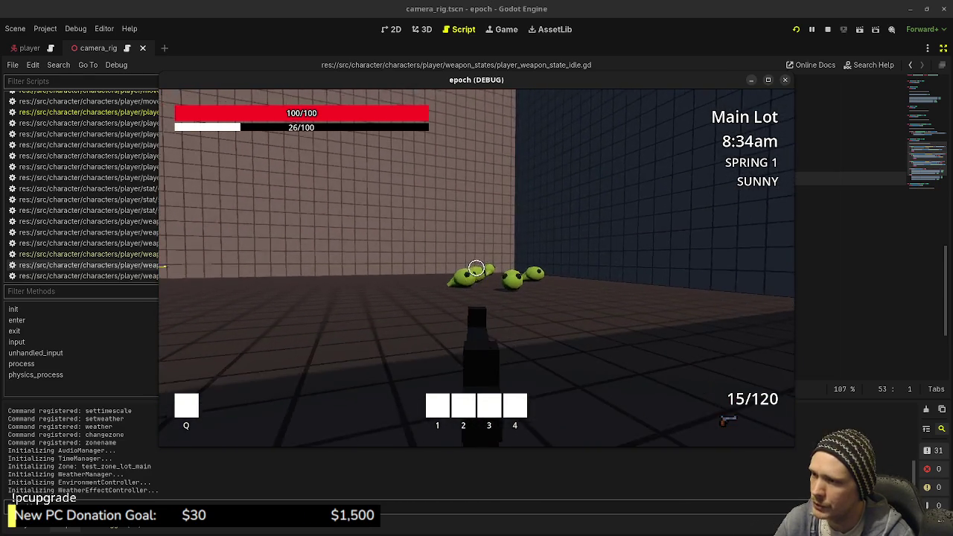
click(476, 268)
click(476, 268)
click(476, 268)
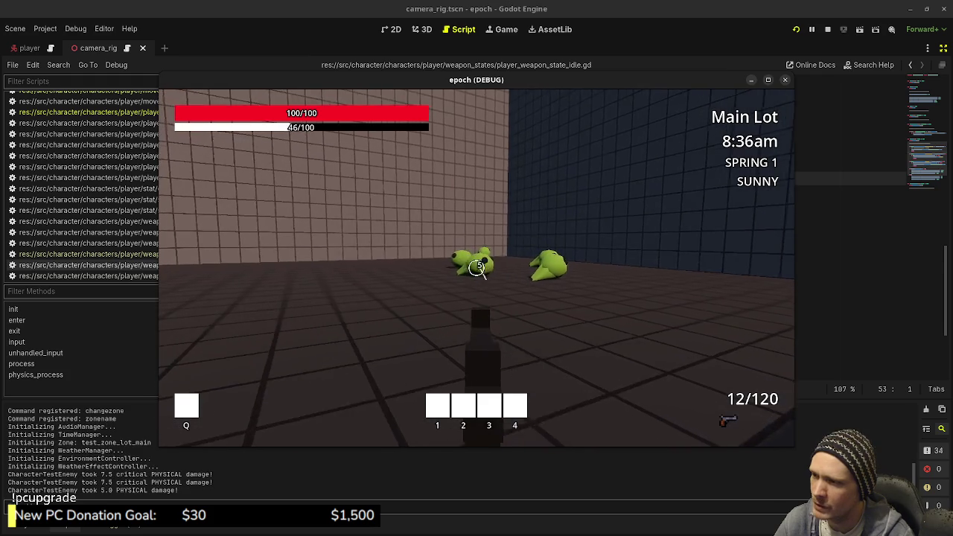
click(476, 268)
click(477, 268)
right_click(476, 268)
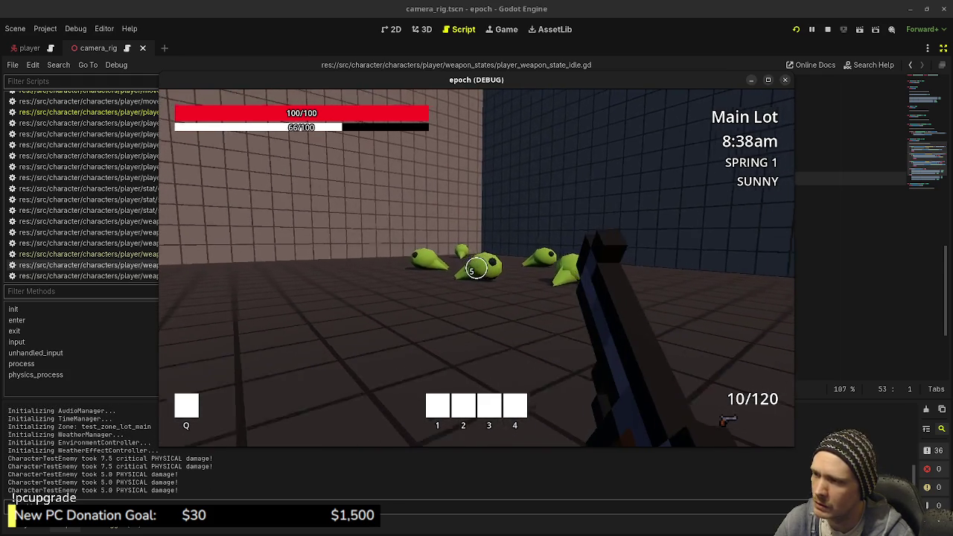
key(r)
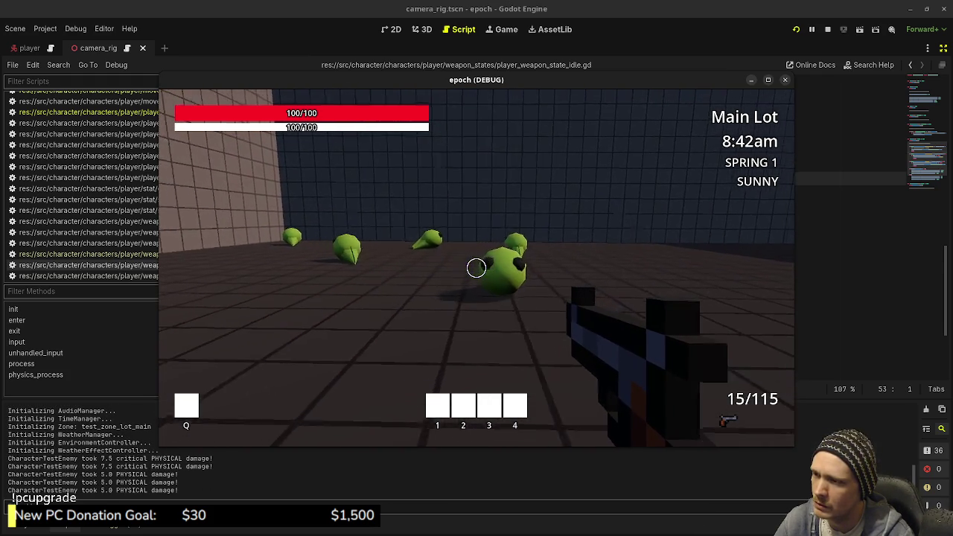
Step: Shoot the nearest frogs, melee the close one with V, and keep firing at the group
right_click(476, 268)
click(477, 267)
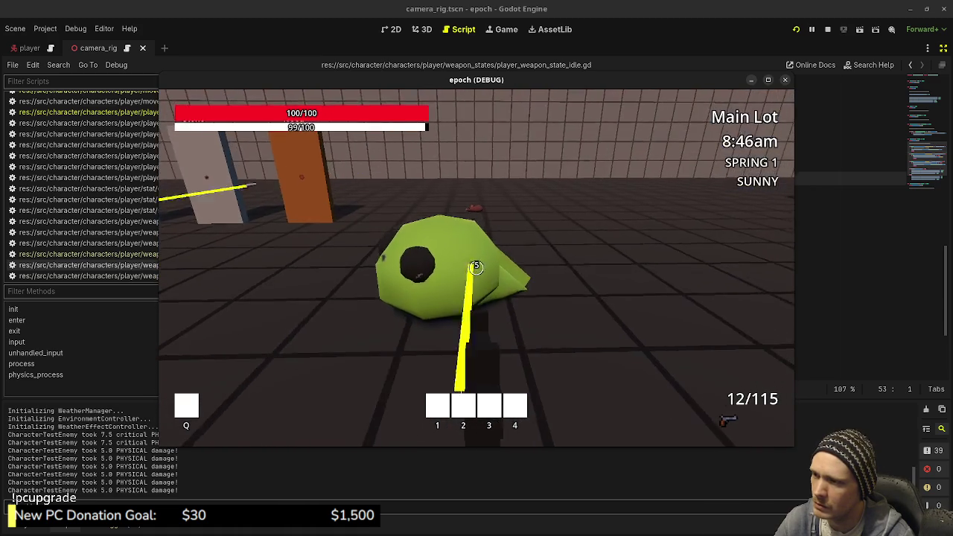
click(476, 267)
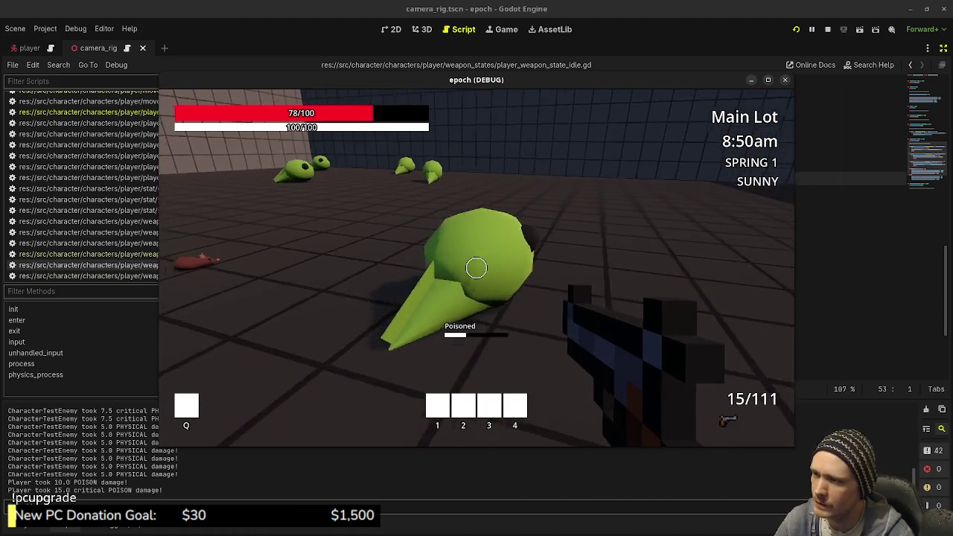
key(v)
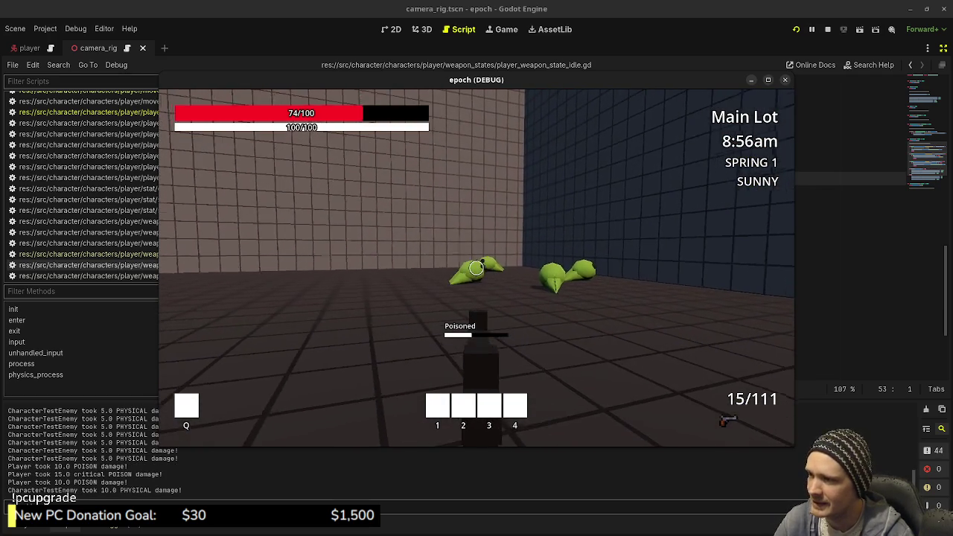
click(476, 268)
click(476, 268)
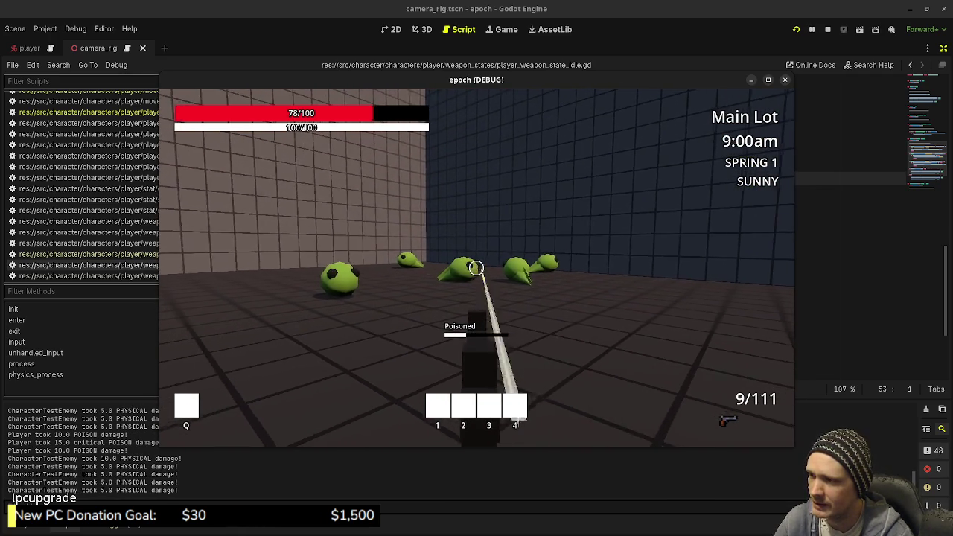
click(476, 268)
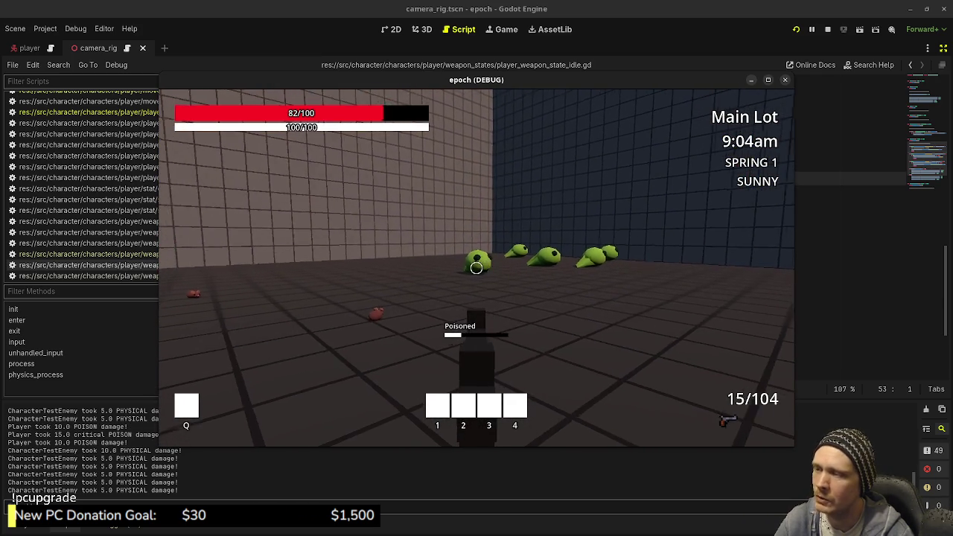
click(476, 268)
click(475, 267)
click(476, 268)
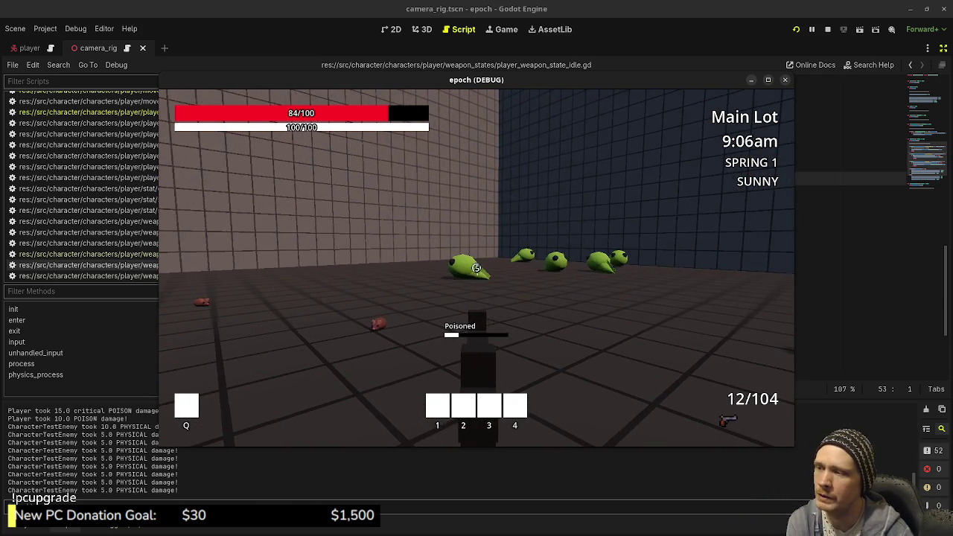
Step: Walk up to the Weapon Shop vendor and bring up its shop and storage panels
key(w)
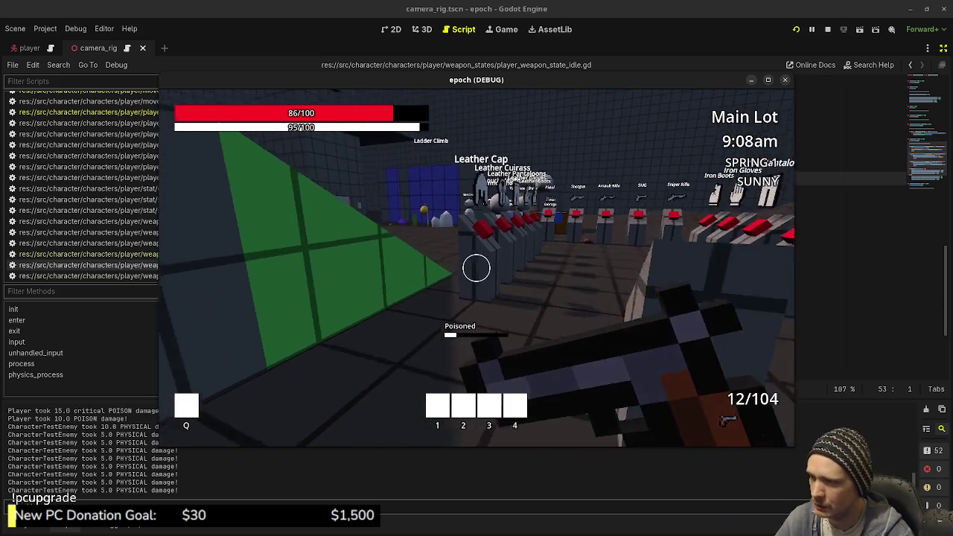
key(w)
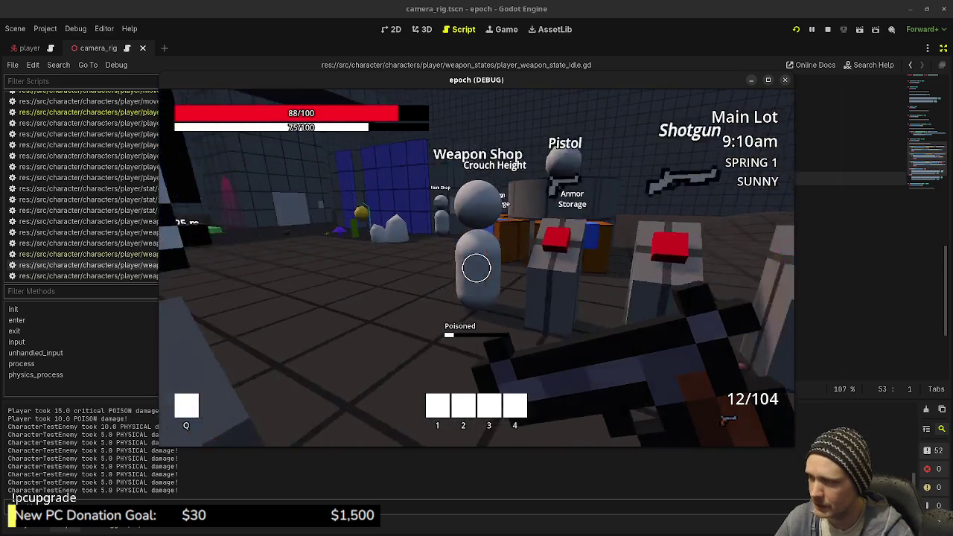
key(w)
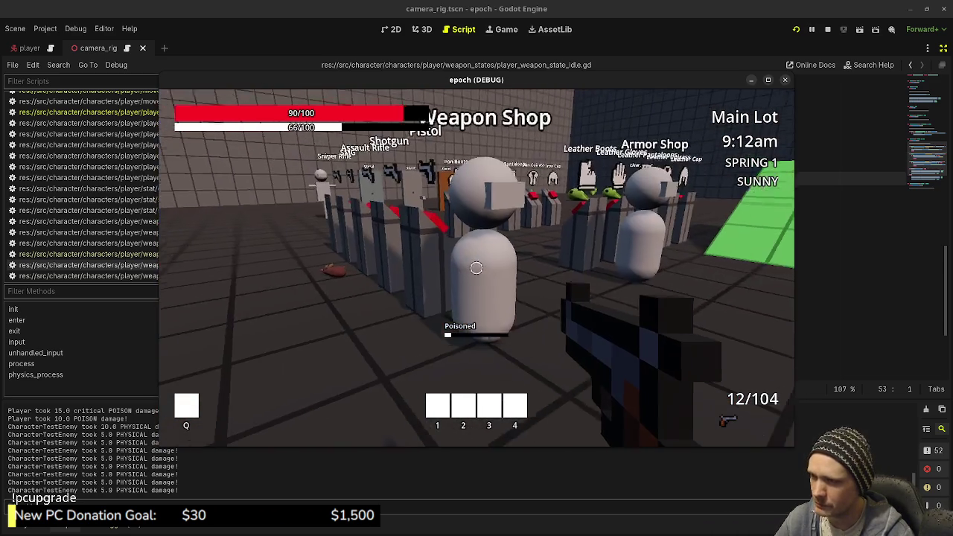
key(e)
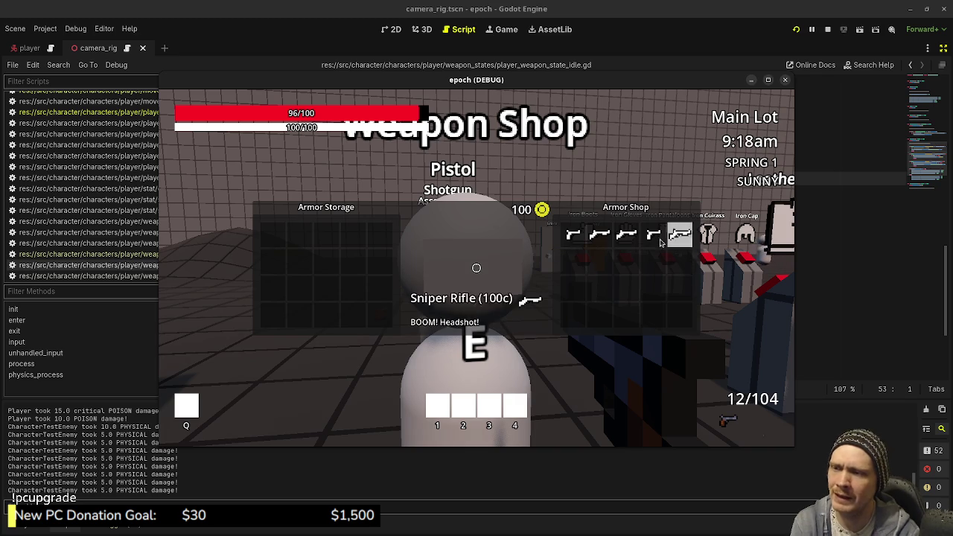
Step: Read the SMG and Pistol item tooltips, then close the shop with Esc
mouse_move(658, 239)
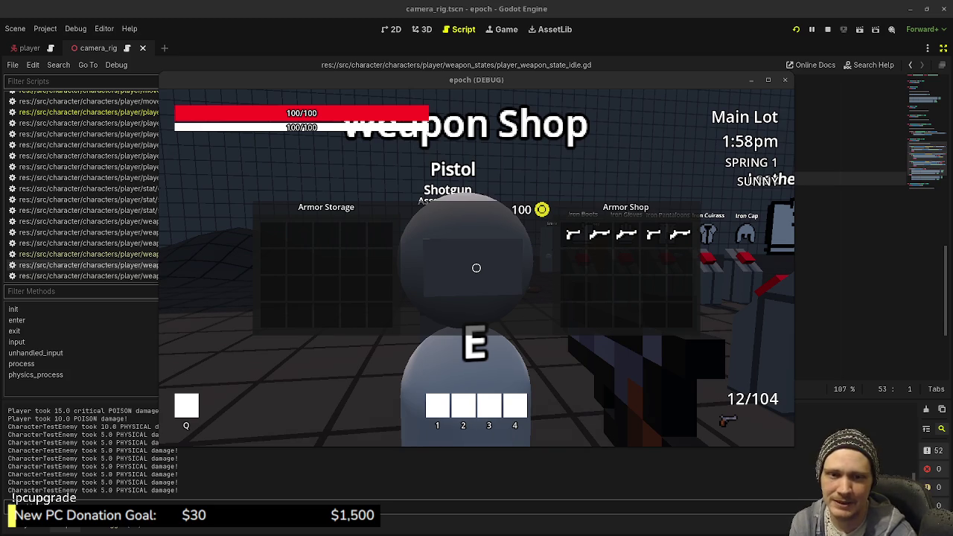
mouse_move(530, 300)
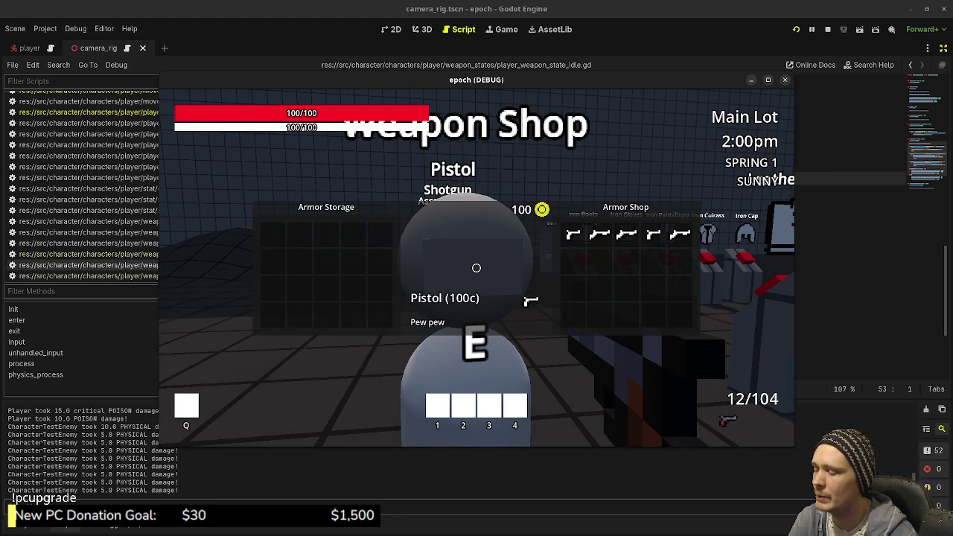
key(Escape)
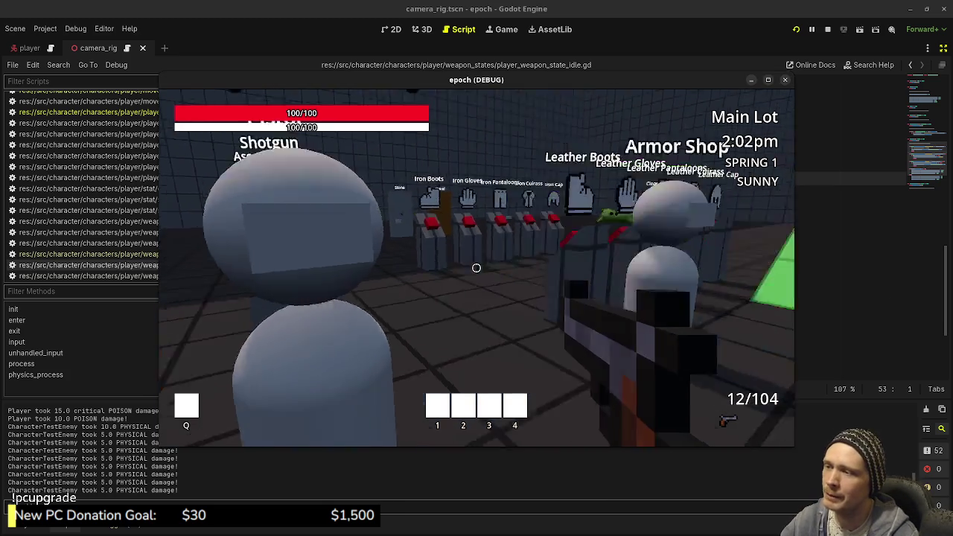
Step: Check the inventory and stats panel, walk to the armor stands and sprint up the green ramp
key(Tab)
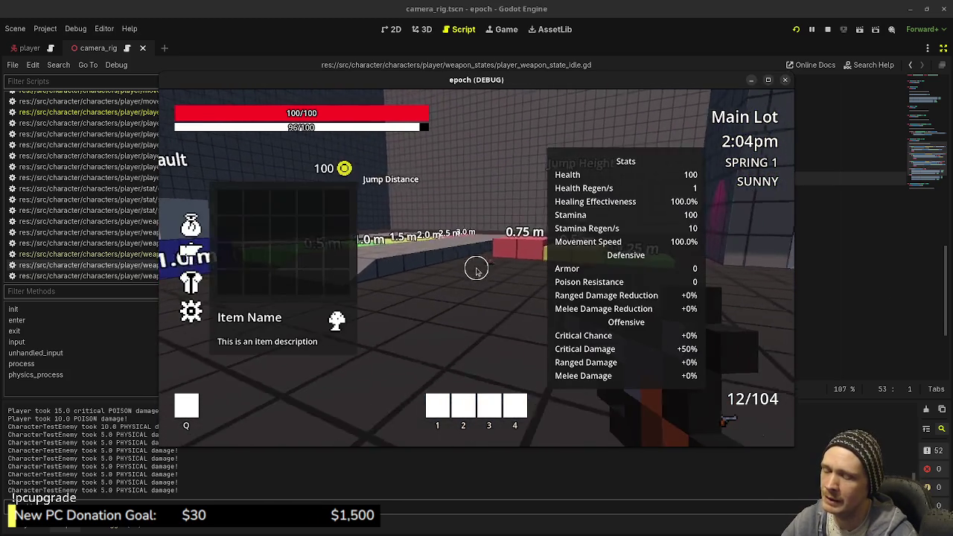
key(Tab)
key(w)
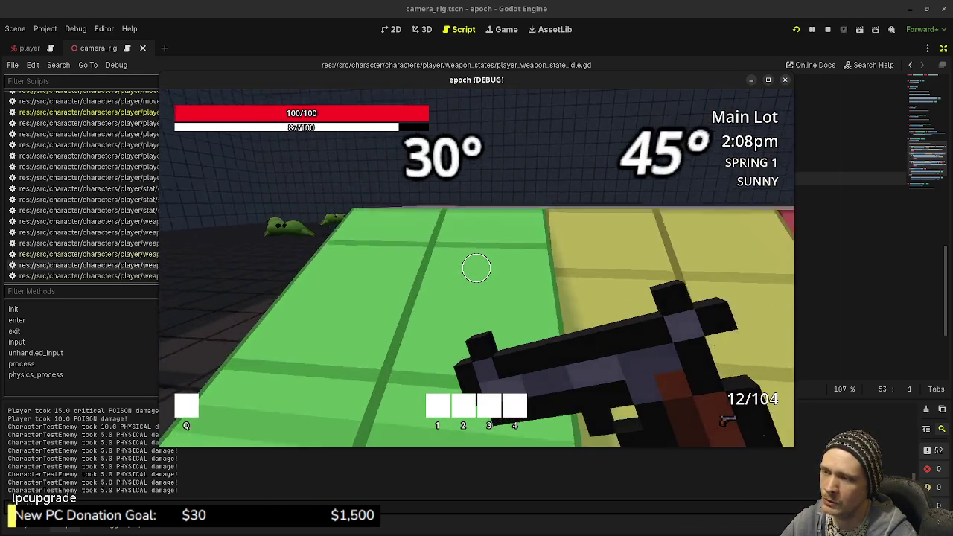
key(w)
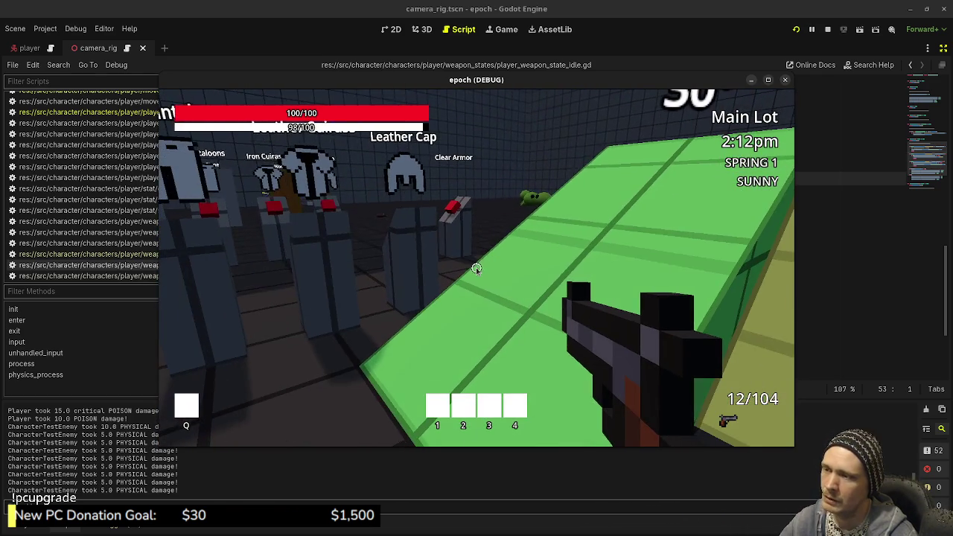
key(Tab)
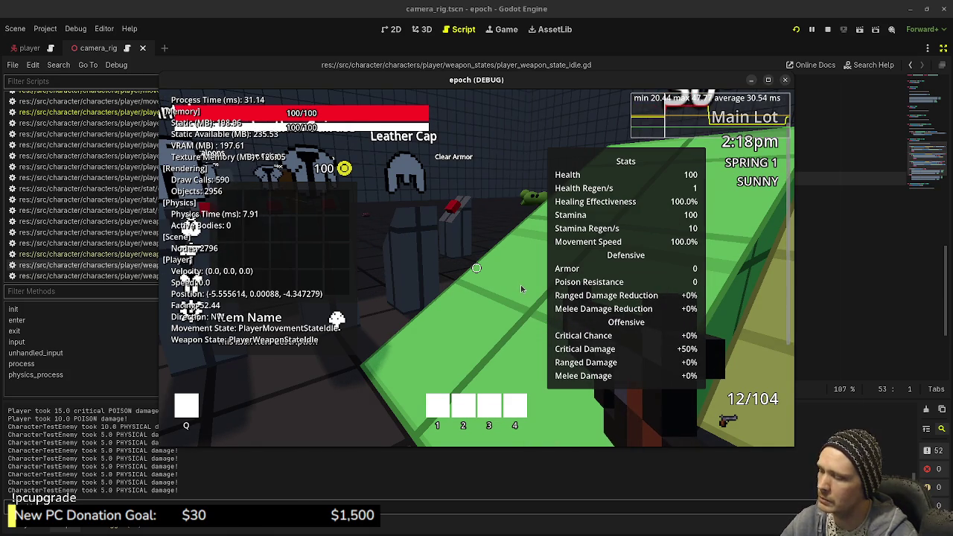
key(Tab)
key(shift+w)
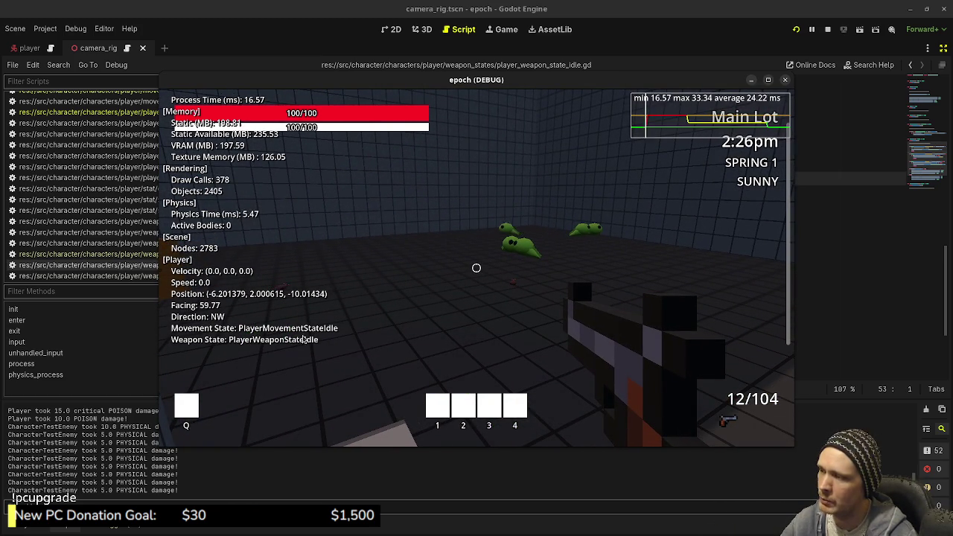
key(w)
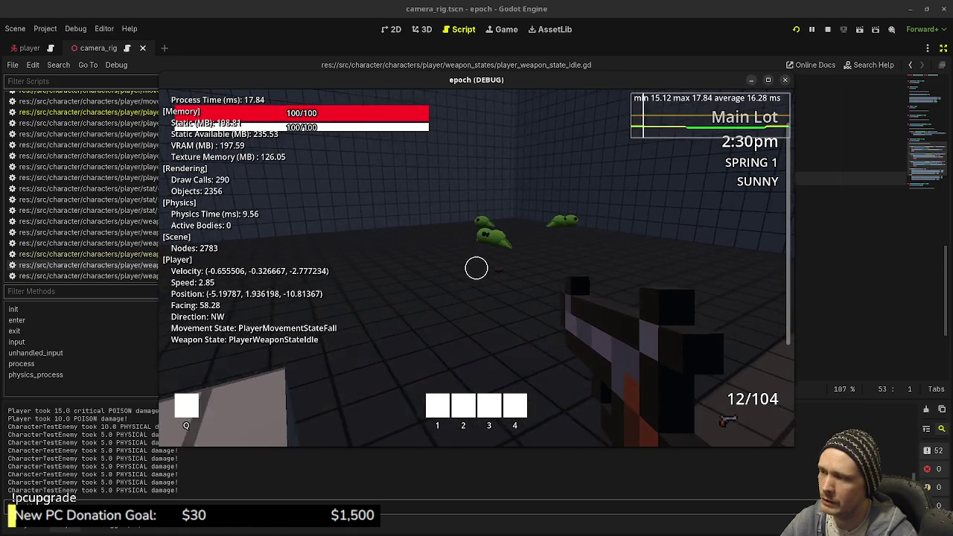
Step: Shoot at the frogs, then sprint over and fire two shots at the Wood, Stone and Metal targets
right_click(476, 268)
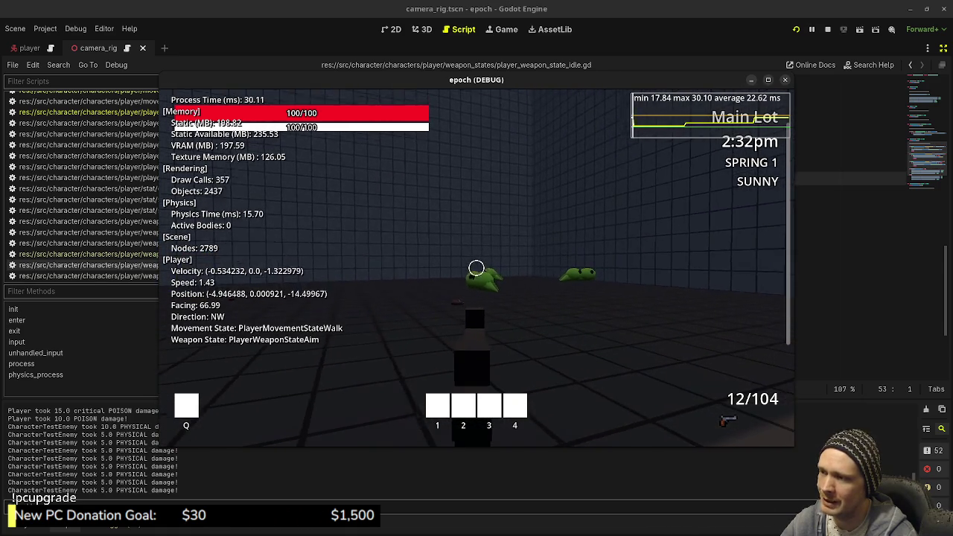
click(477, 268)
click(477, 268)
key(shift)
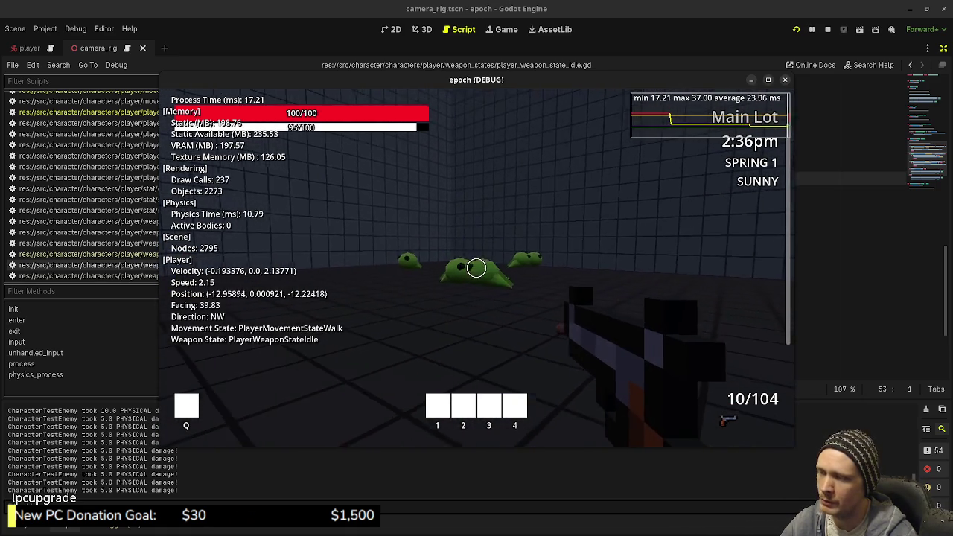
right_click(476, 268)
key(shift)
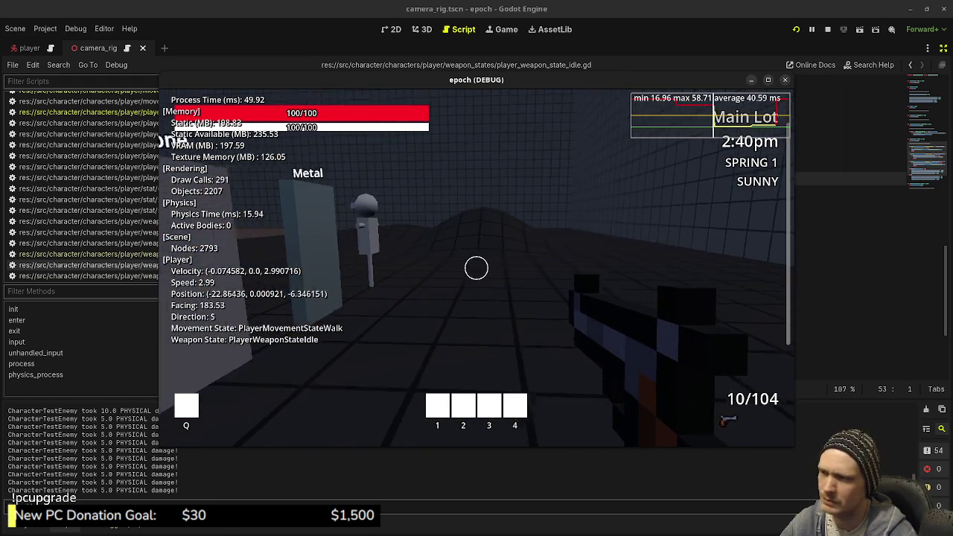
right_click(476, 268)
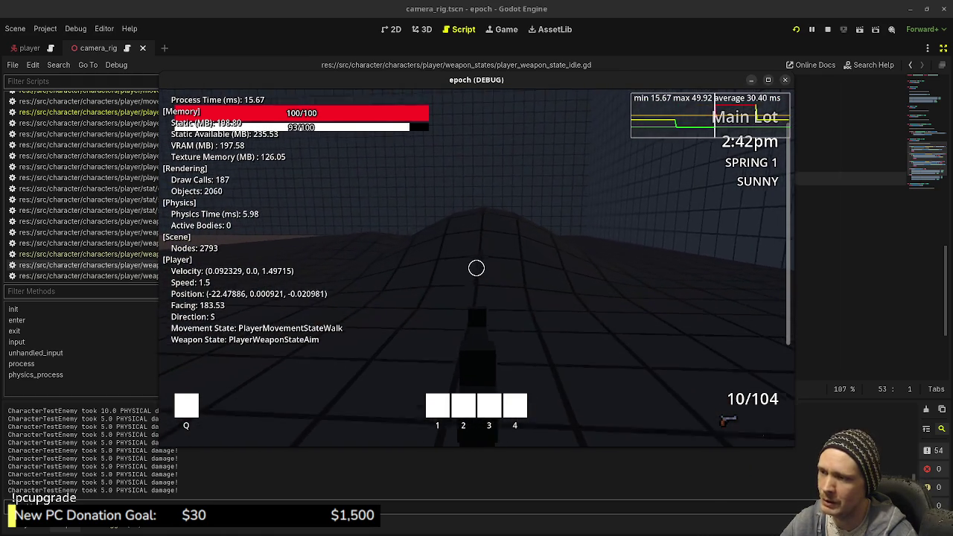
key(shift)
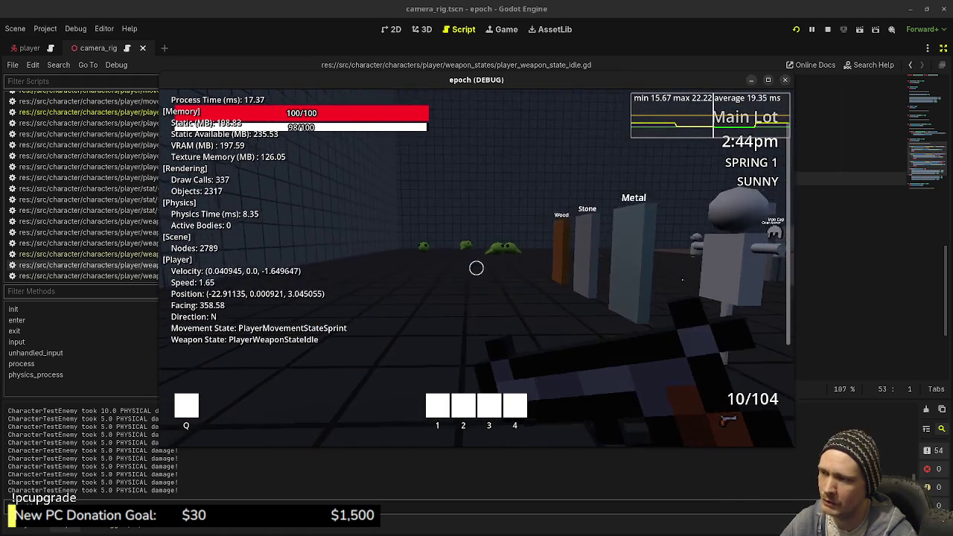
right_click(476, 268)
click(476, 268)
click(476, 268)
right_click(477, 268)
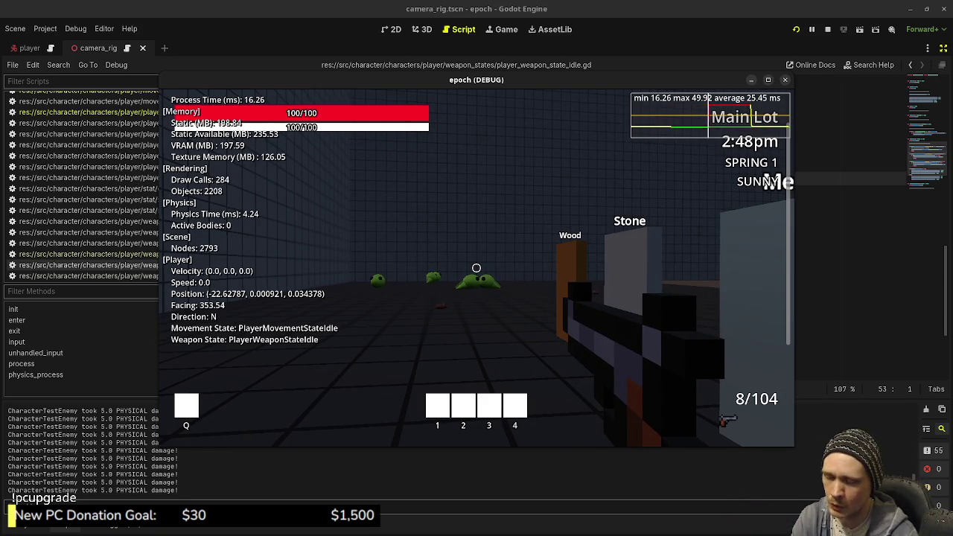
Step: Sprint to the slimes, fire a volley, reload the rifle, and shoot them again
key(shift+w)
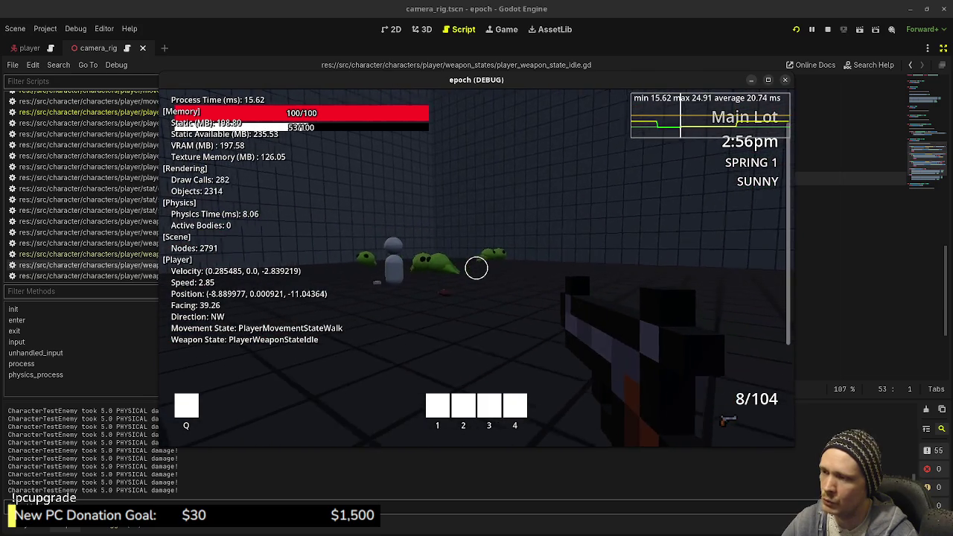
right_click(476, 268)
click(476, 267)
click(475, 268)
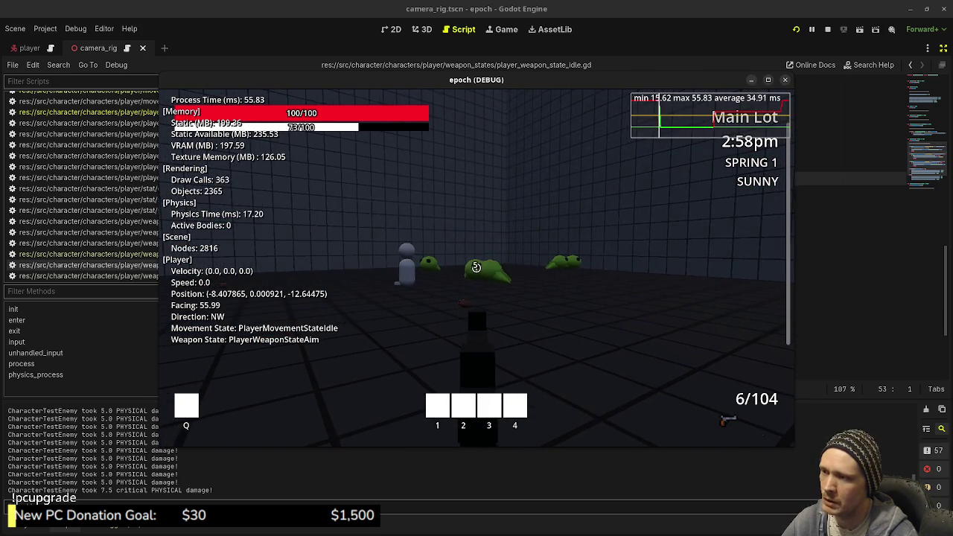
click(475, 268)
click(475, 268)
click(476, 268)
key(r)
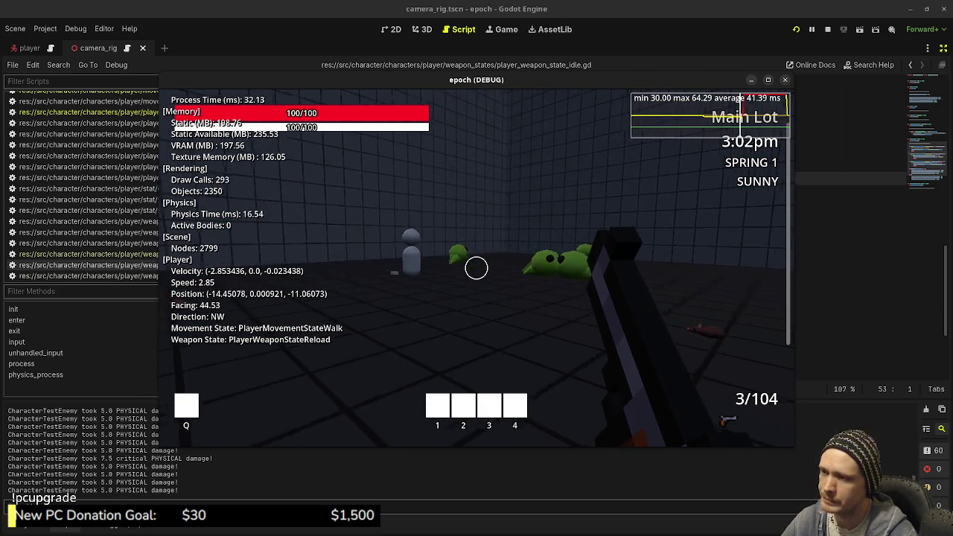
click(476, 268)
click(476, 268)
click(476, 268)
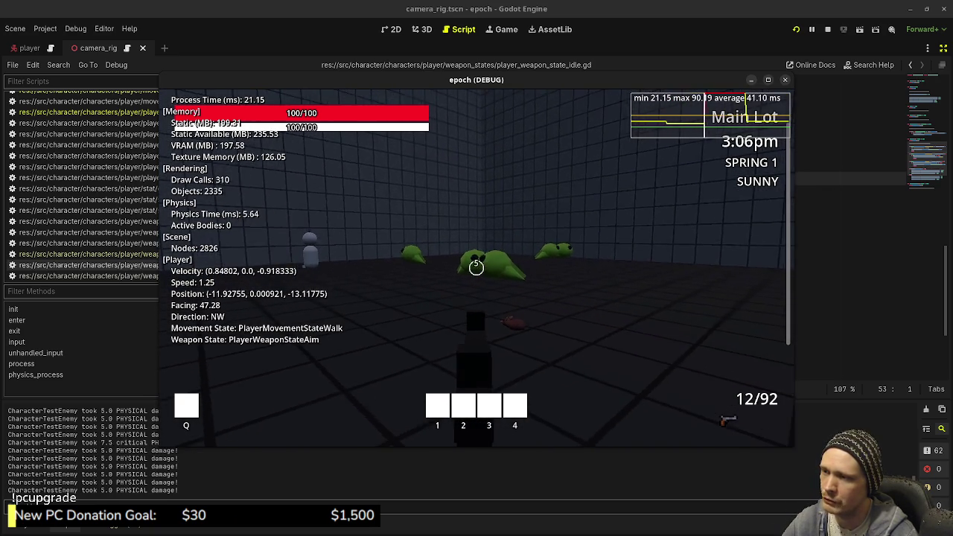
click(476, 268)
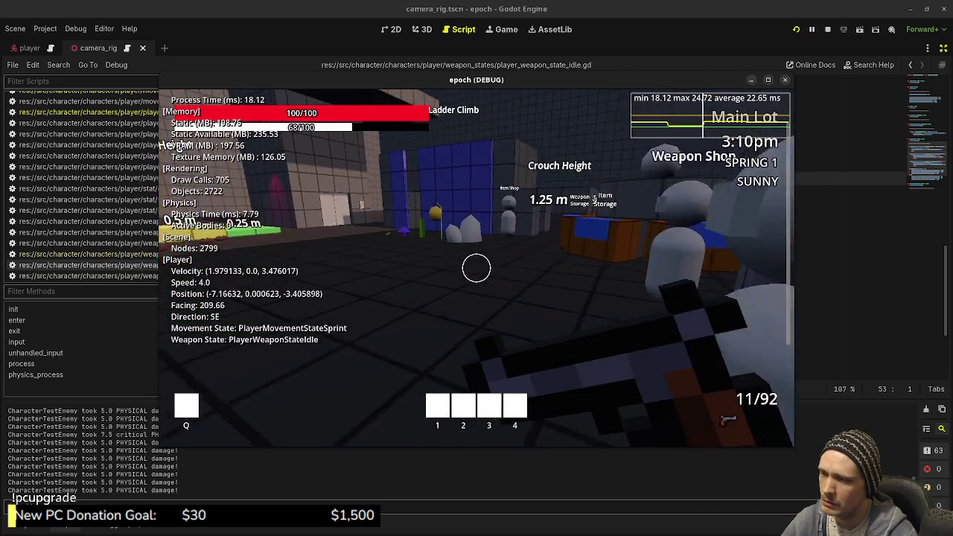
Step: Check the Weapon Shop, then equip the SMG from Weapon Storage
key(e)
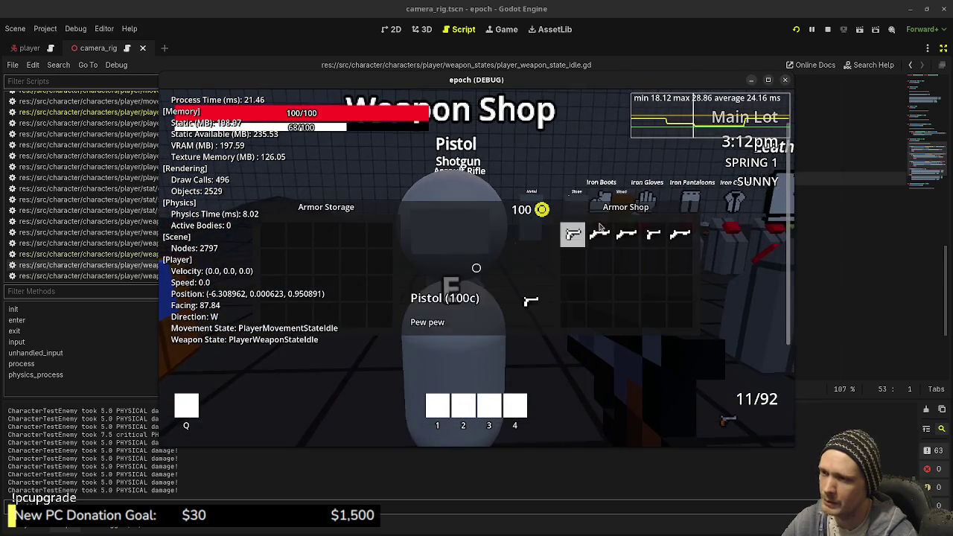
key(e)
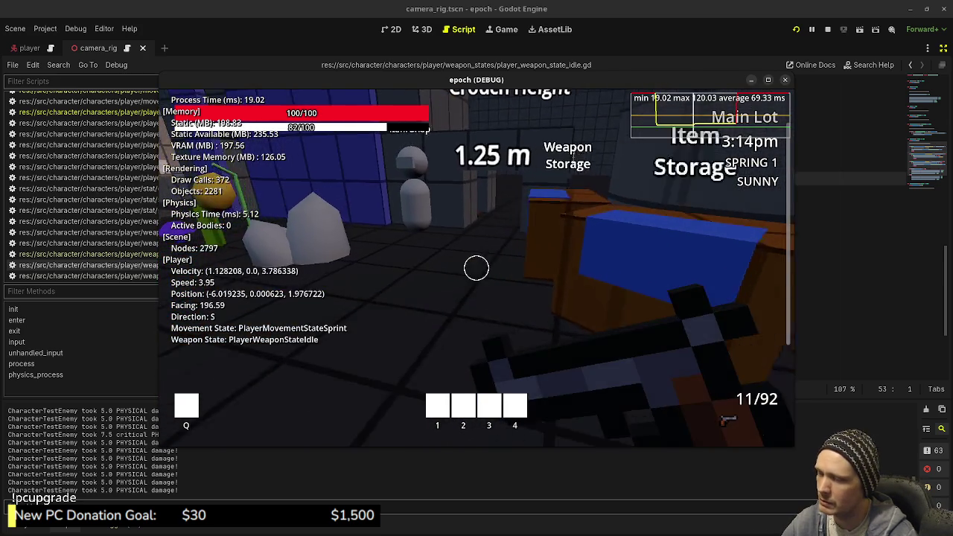
key(e)
click(613, 259)
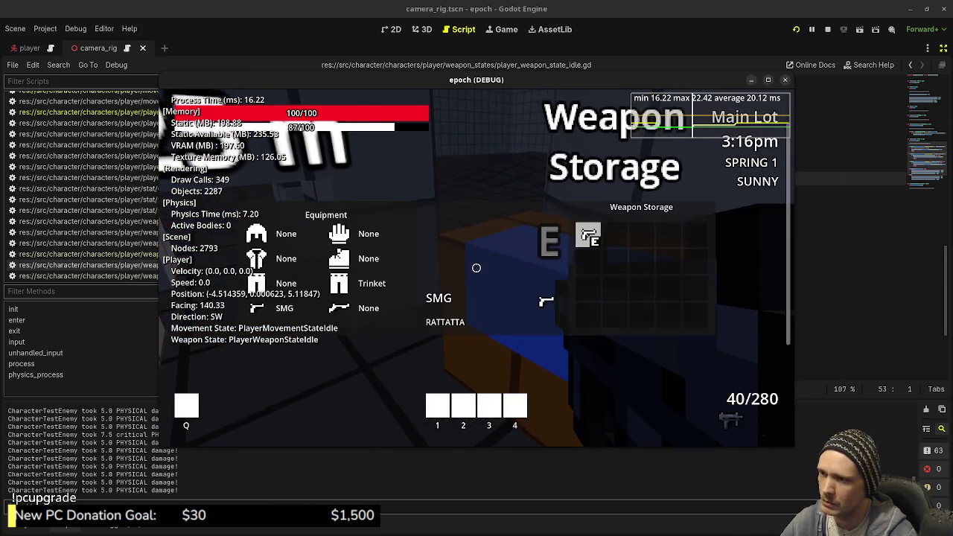
key(e)
Step: Walk toward the green 30° slope and maximize the game window
key(w)
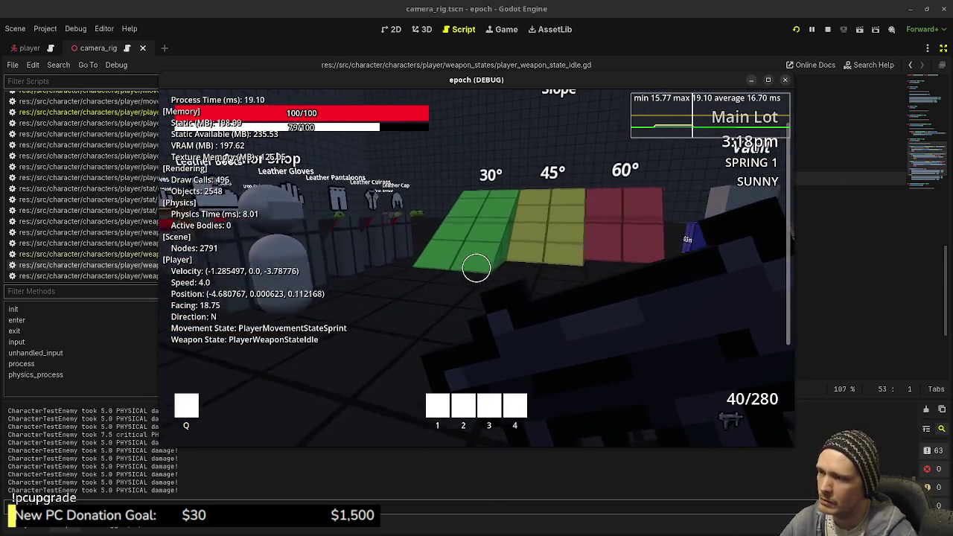
key(Escape)
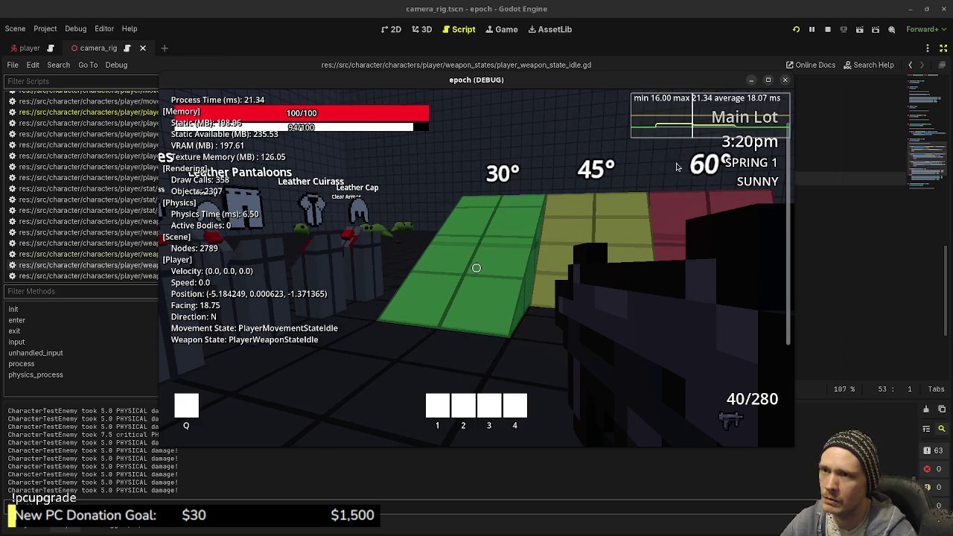
click(768, 82)
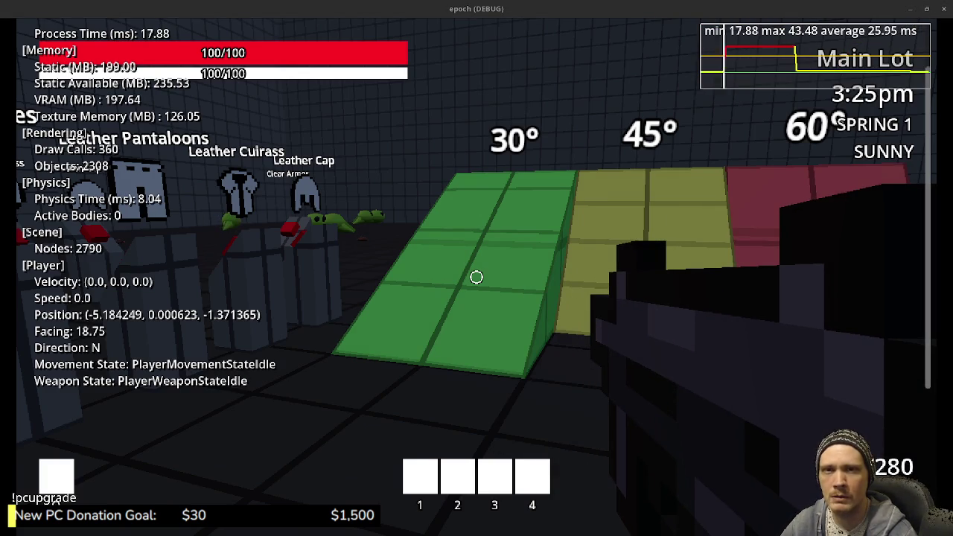
Step: Sprint and jump up the ramps into the dark slime room, hiding the debug overlay with F3
key(alt+F4)
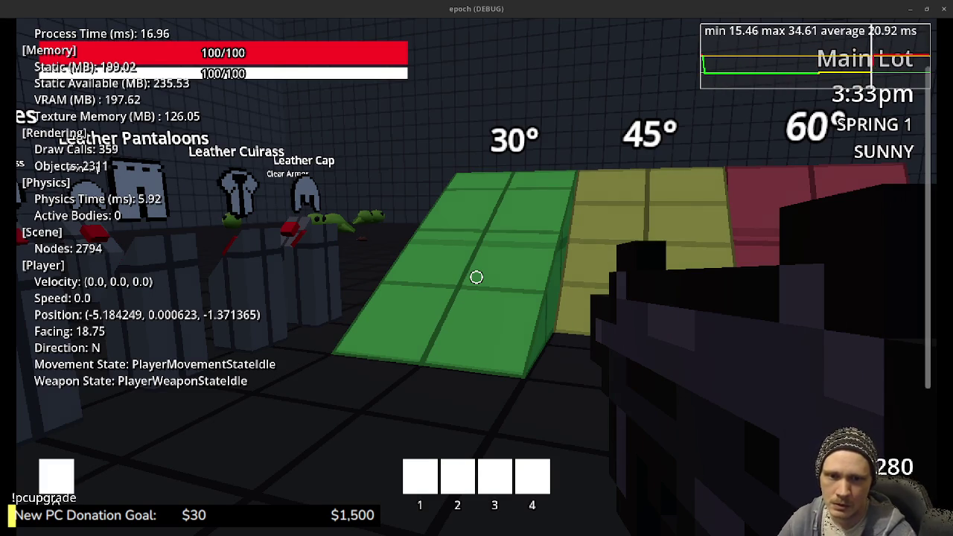
right_click(476, 277)
key(shift+w)
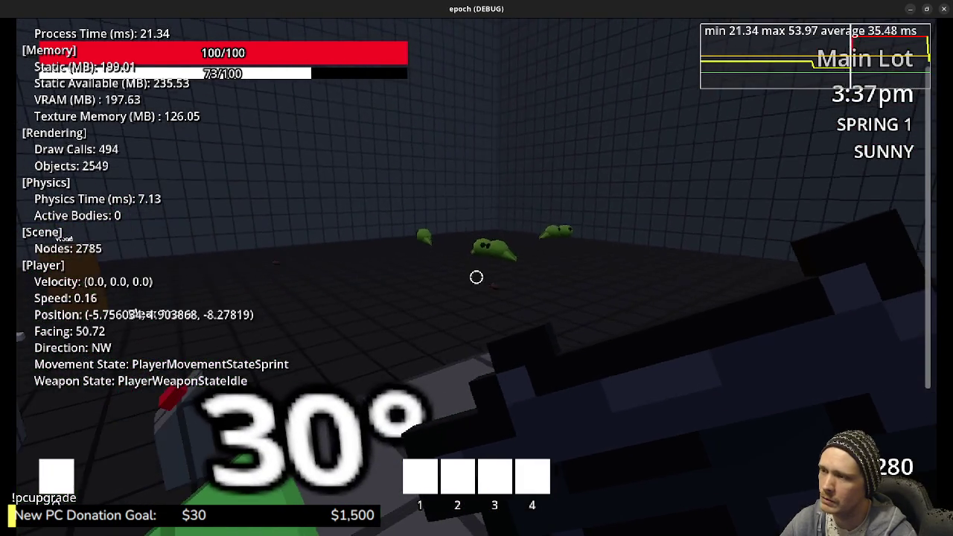
key(space)
key(w)
key(F3)
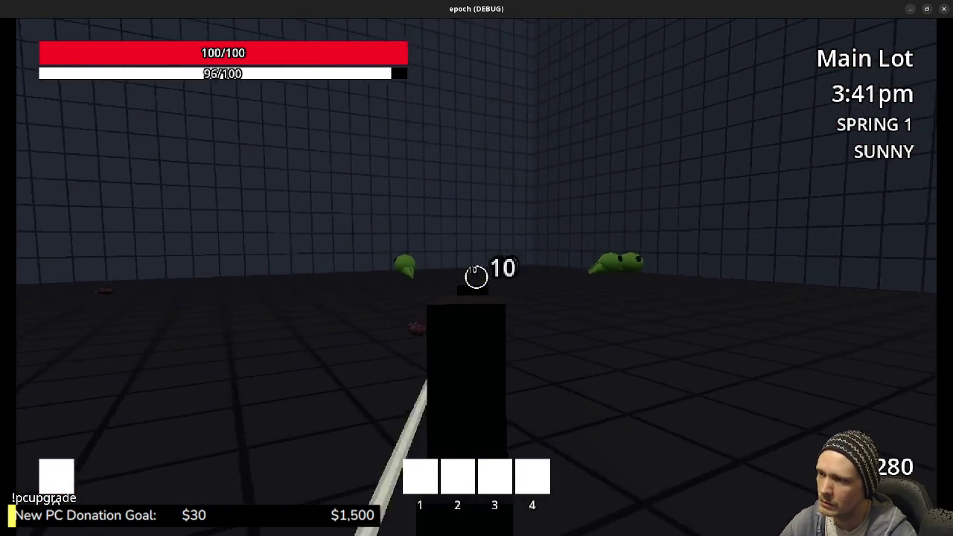
Step: Sprint to the slimes and keep hitting them at close range for 10 damage each
key(shift+w)
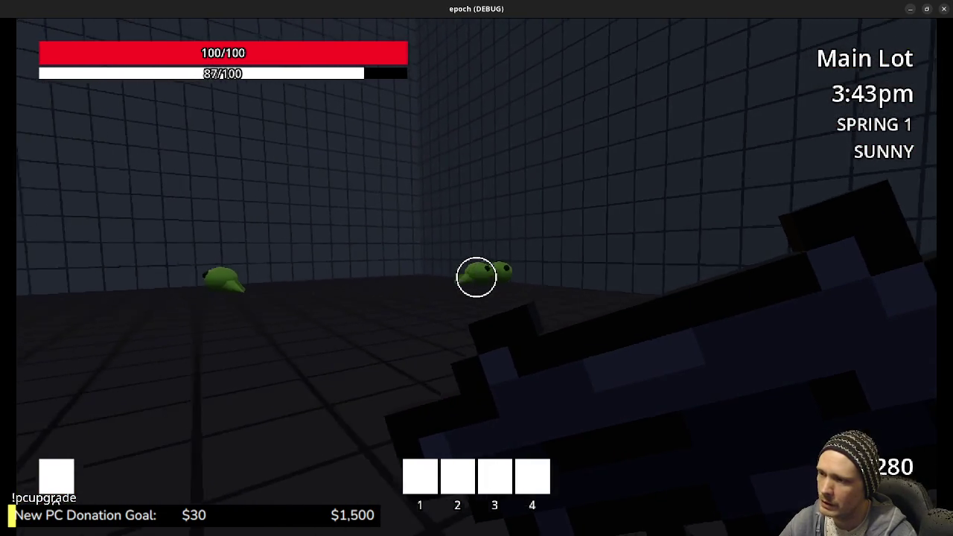
right_click(476, 276)
click(476, 276)
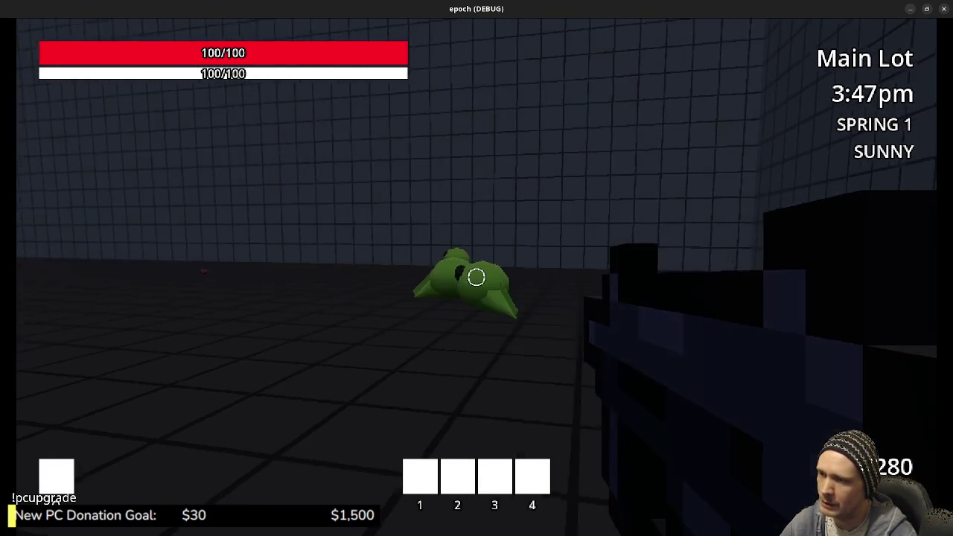
click(476, 276)
click(476, 277)
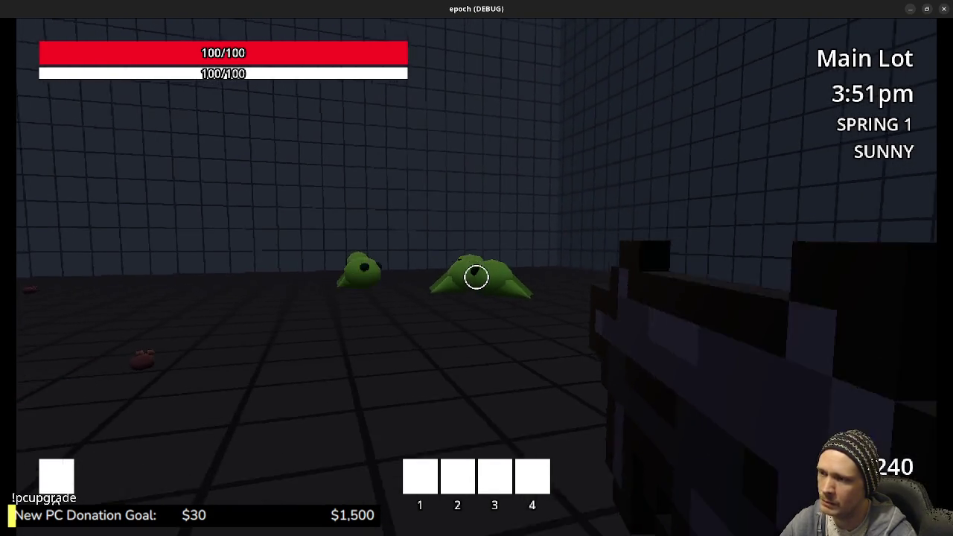
click(476, 277)
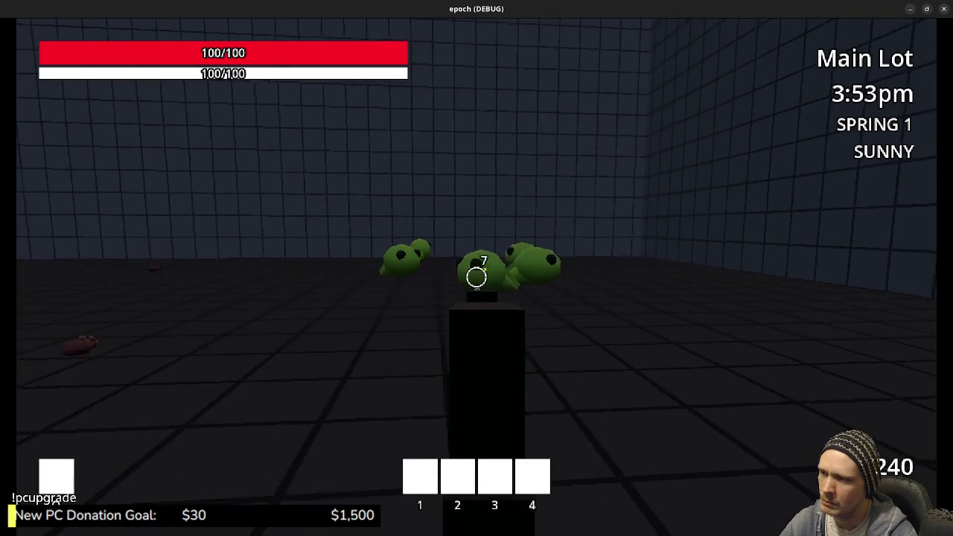
click(476, 277)
click(477, 277)
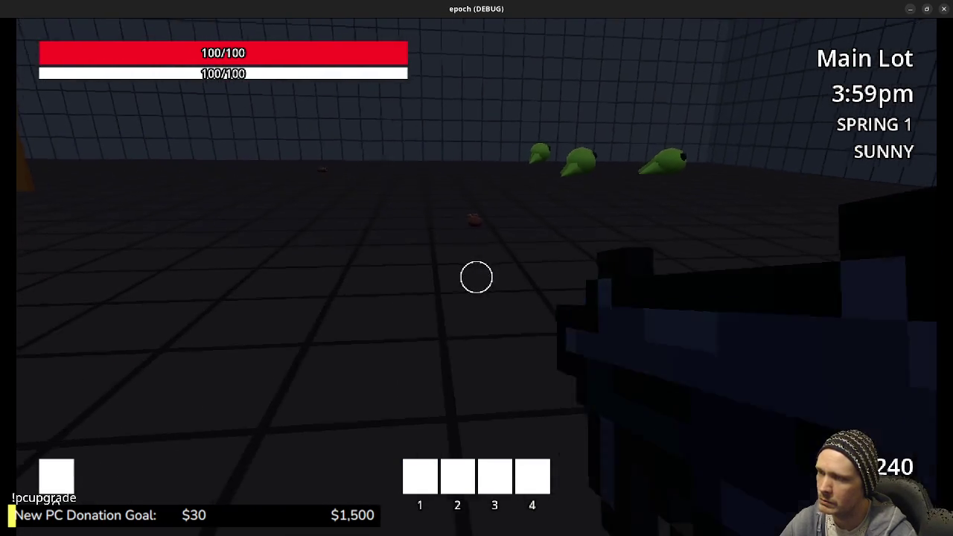
click(476, 276)
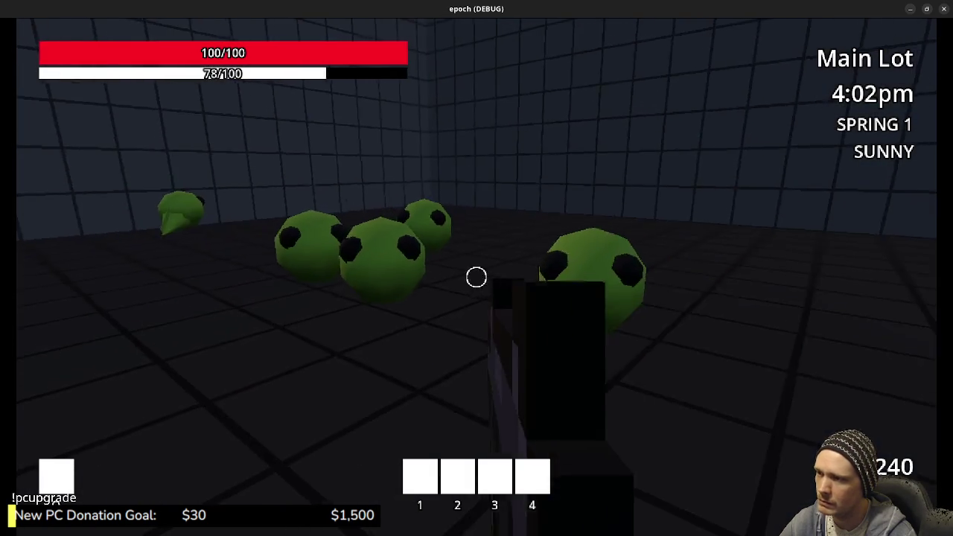
click(476, 277)
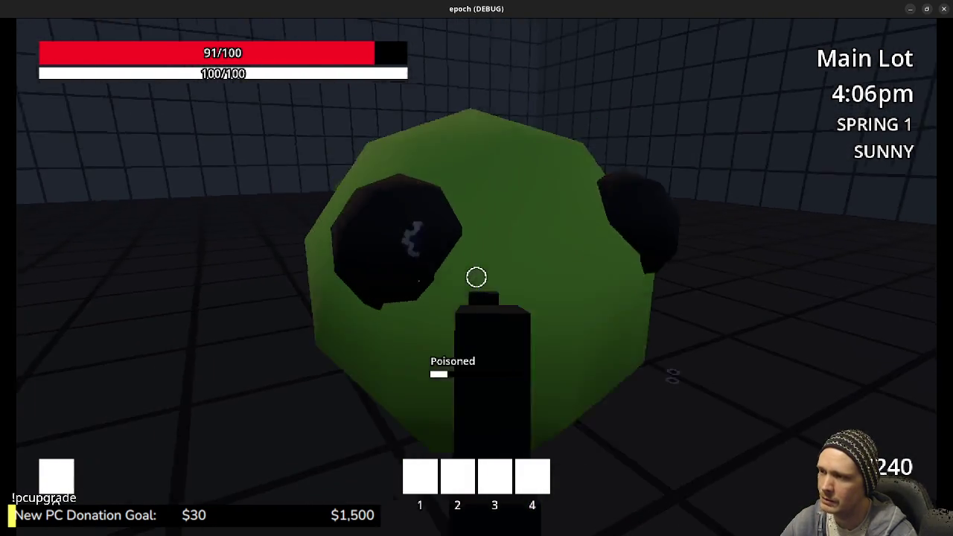
click(476, 277)
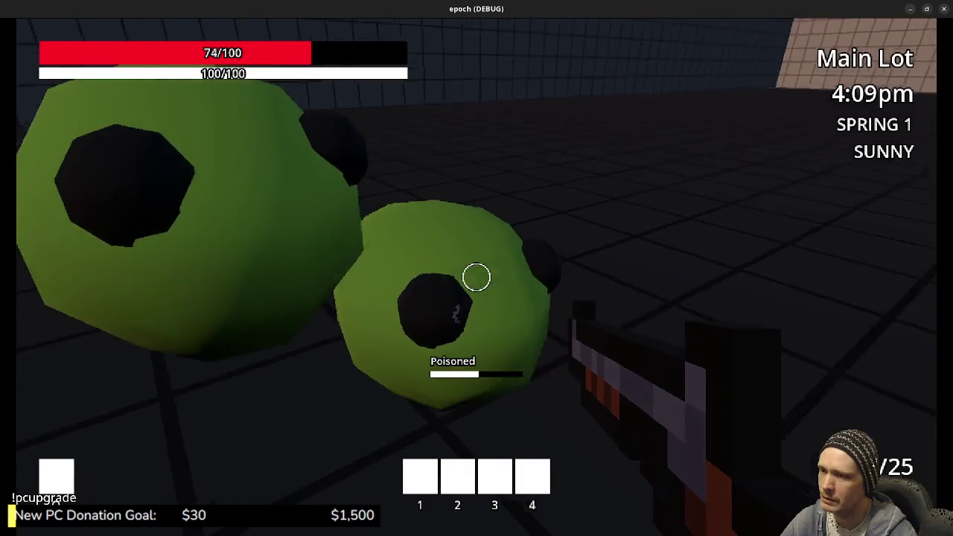
click(476, 276)
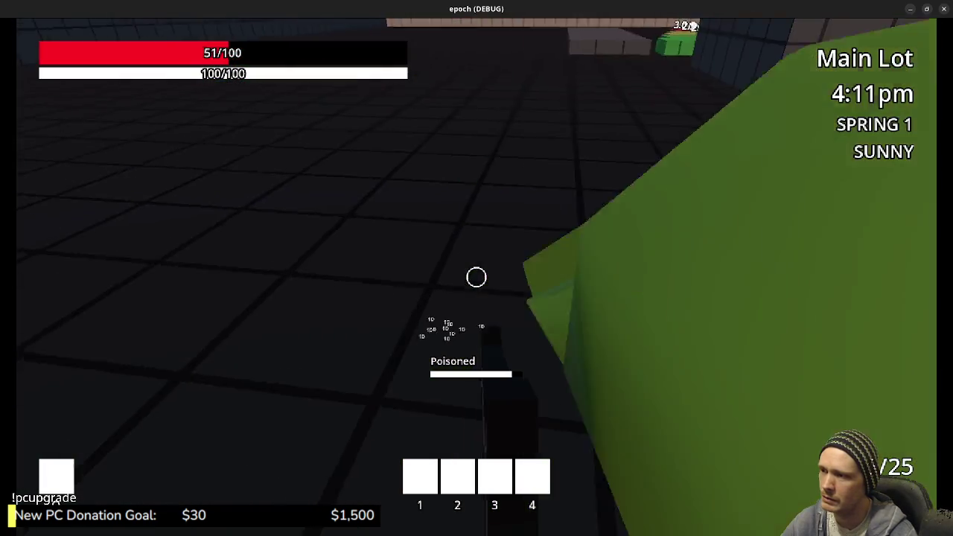
click(477, 277)
click(477, 277)
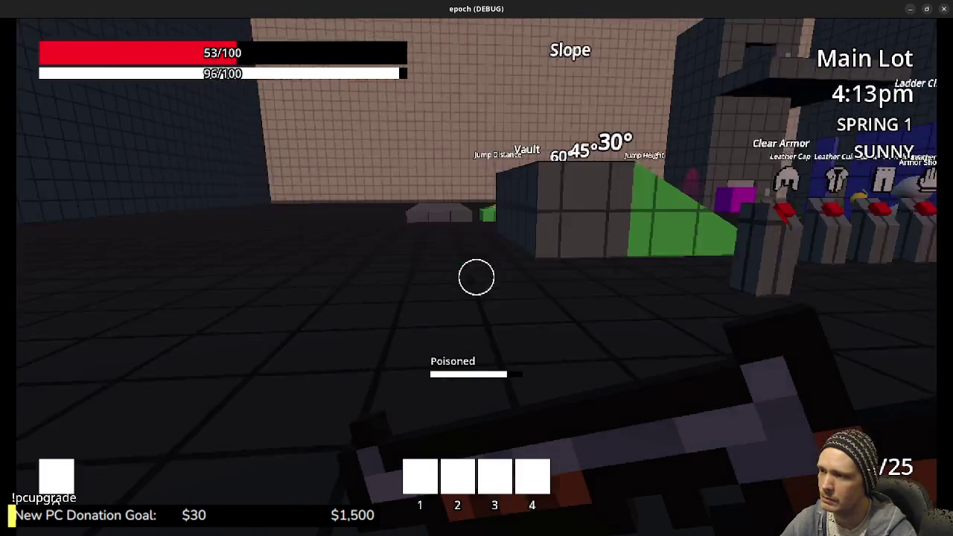
Step: Retreat toward the armor stands, end the run with F8, and open Tasks in Obsidian
key(w)
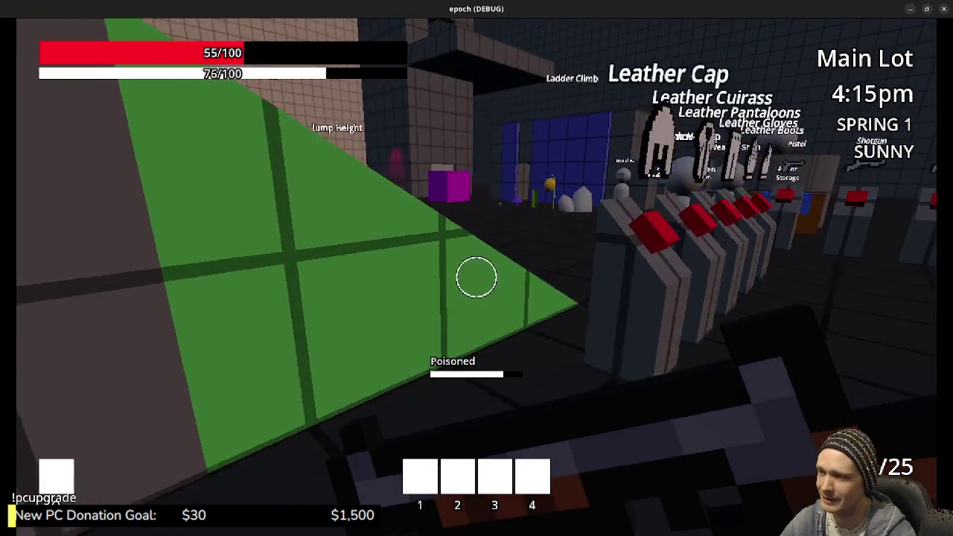
key(w)
key(w)
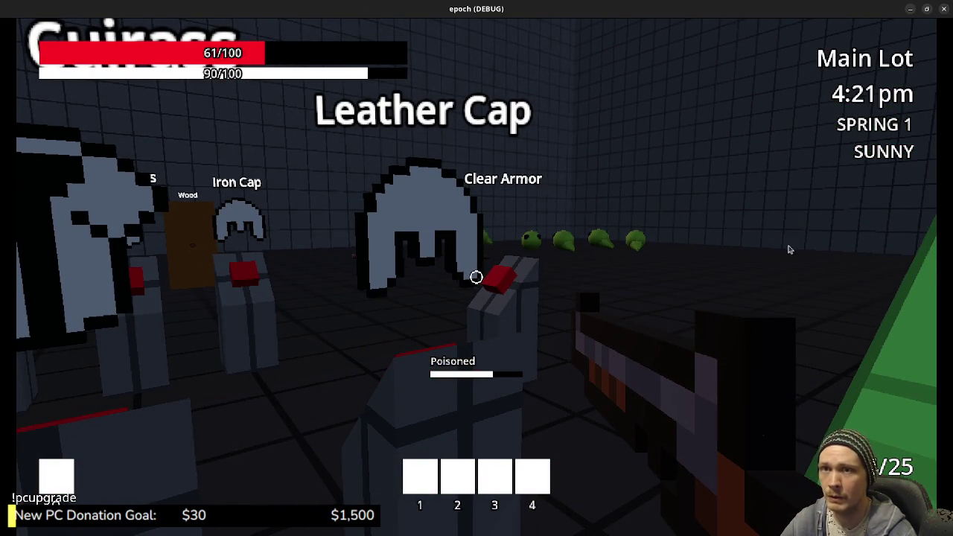
key(F8)
key(alt+Tab)
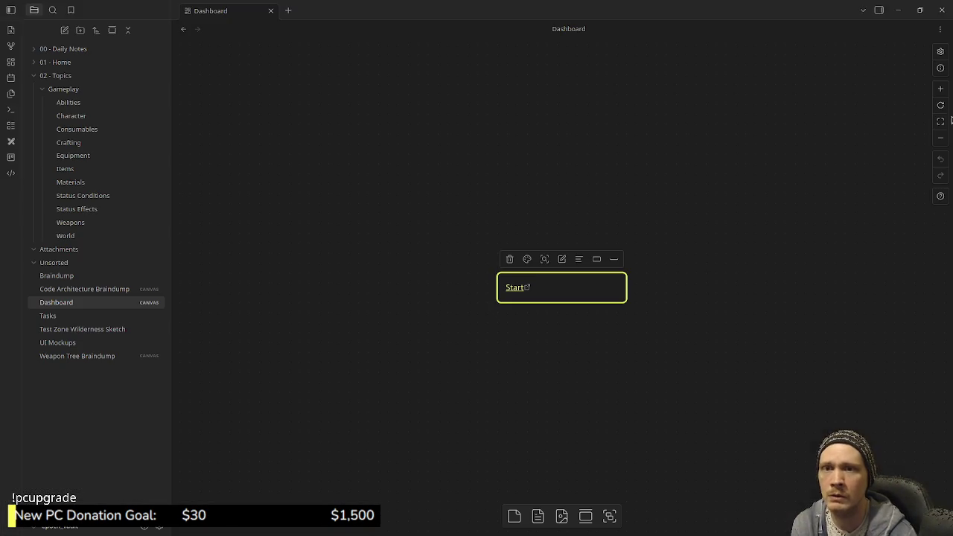
click(63, 316)
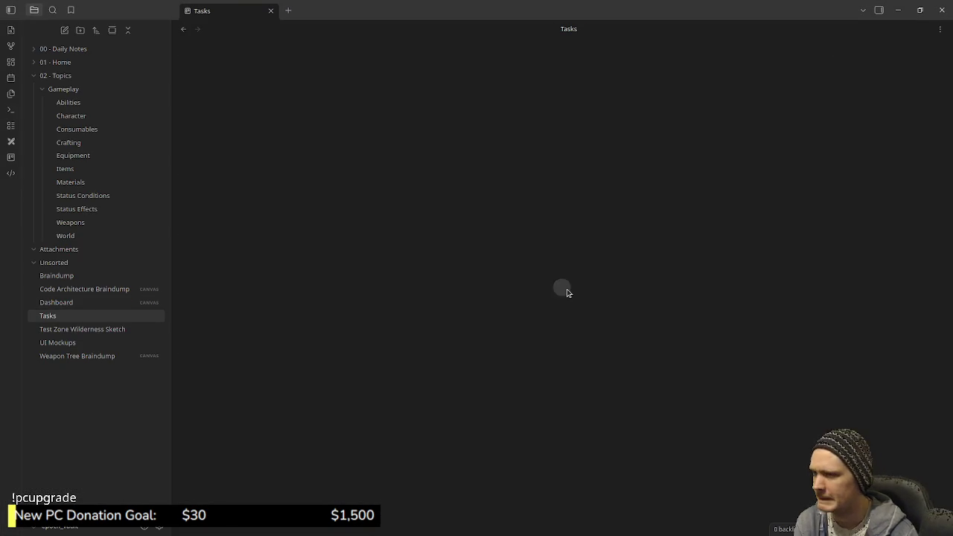
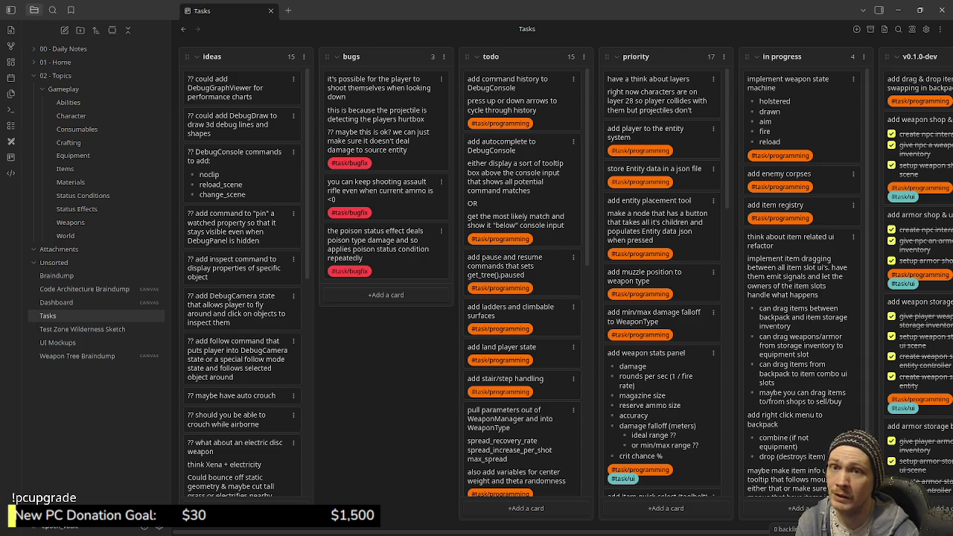
Step: Switch back to Godot and run the epoch project in a debug window
key(alt+Tab)
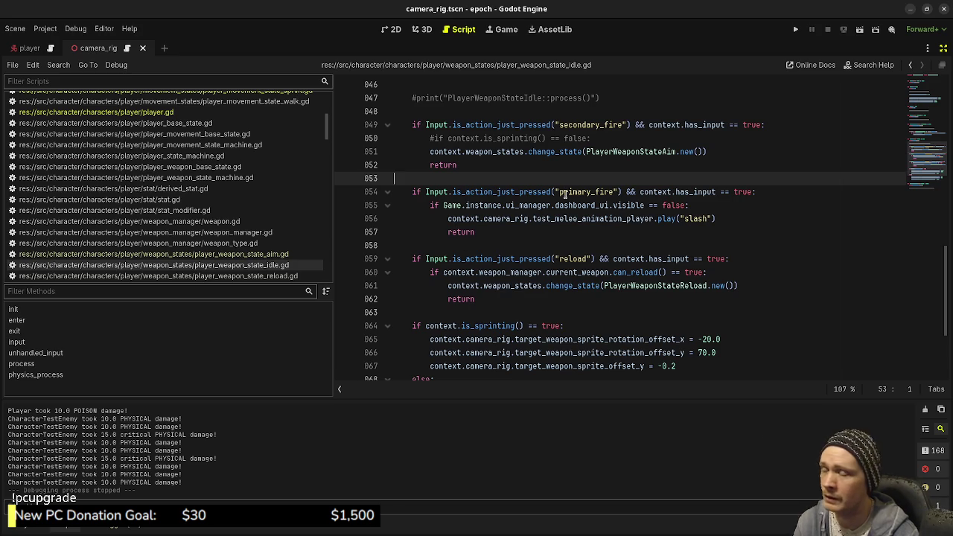
click(795, 29)
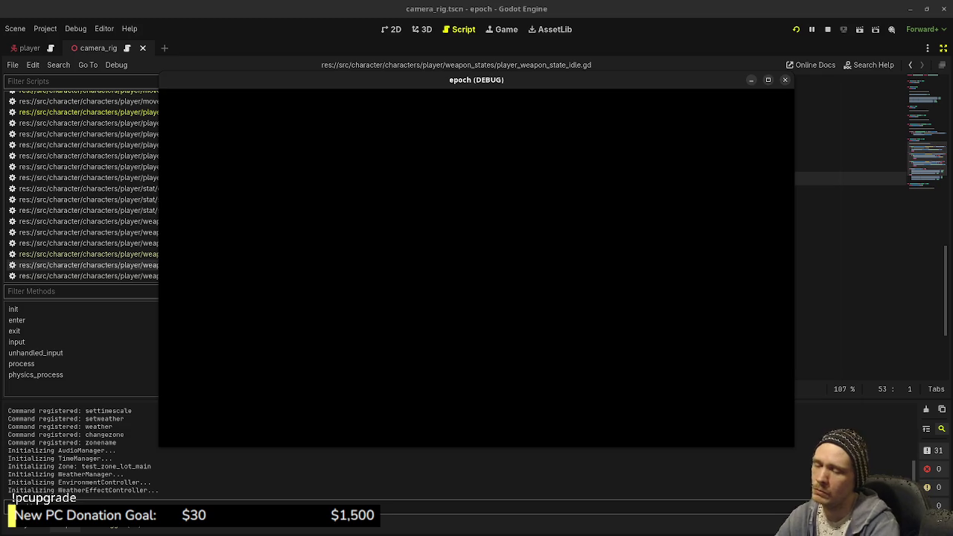
Step: Set the player's currency to 2000 with the setcurrency console command
text(set)
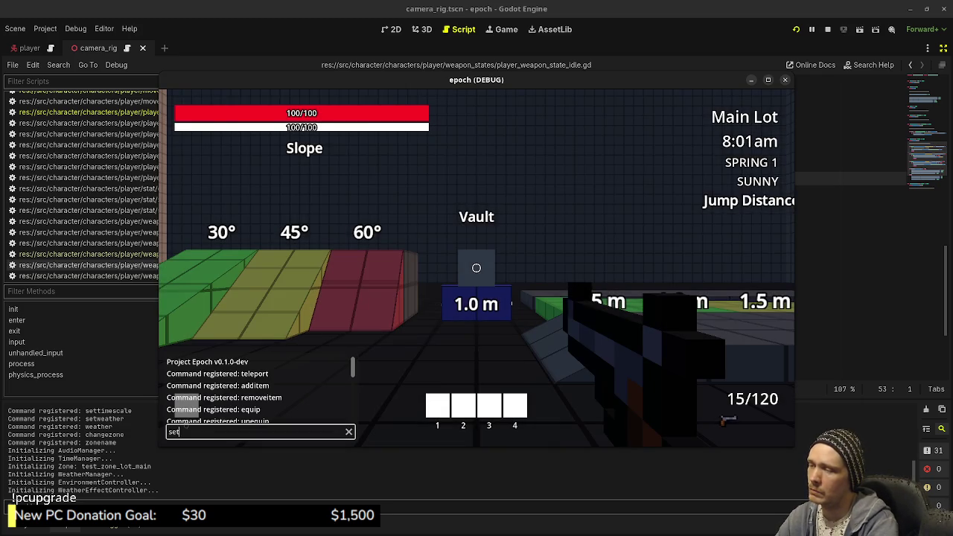
text(00)
key(Return)
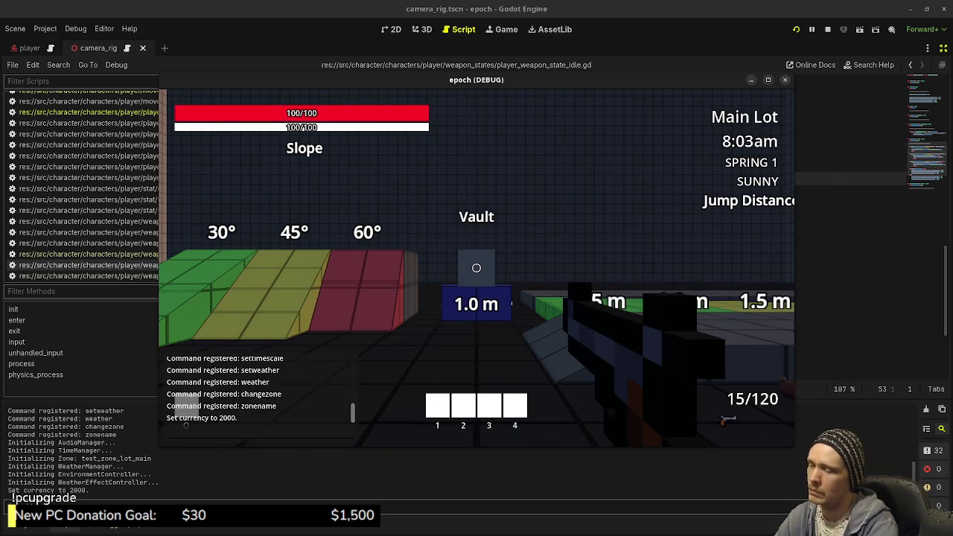
key(w)
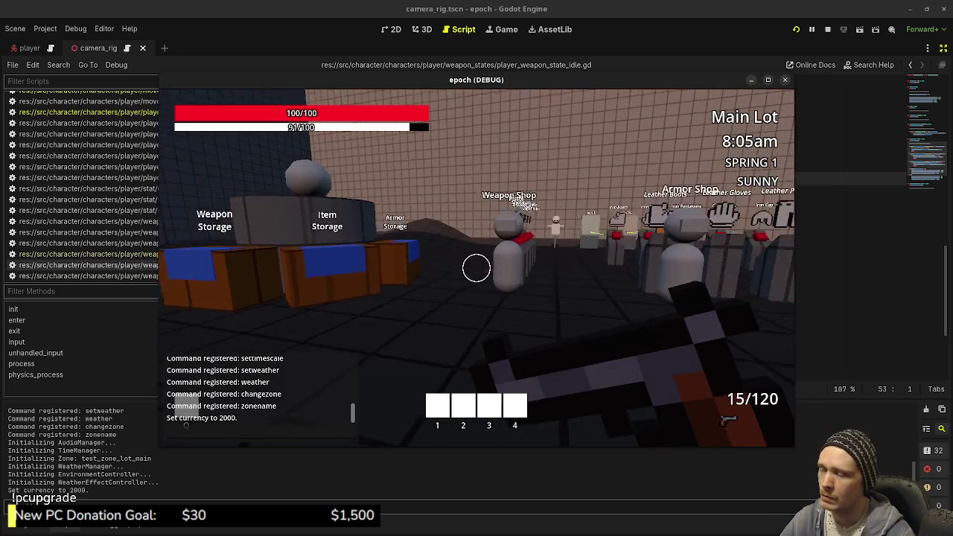
Step: Buy all five weapons from the Weapon Shop, then walk toward the storage crates
key(e)
click(572, 234)
click(599, 234)
click(626, 235)
click(652, 234)
click(679, 234)
key(Escape)
key(w)
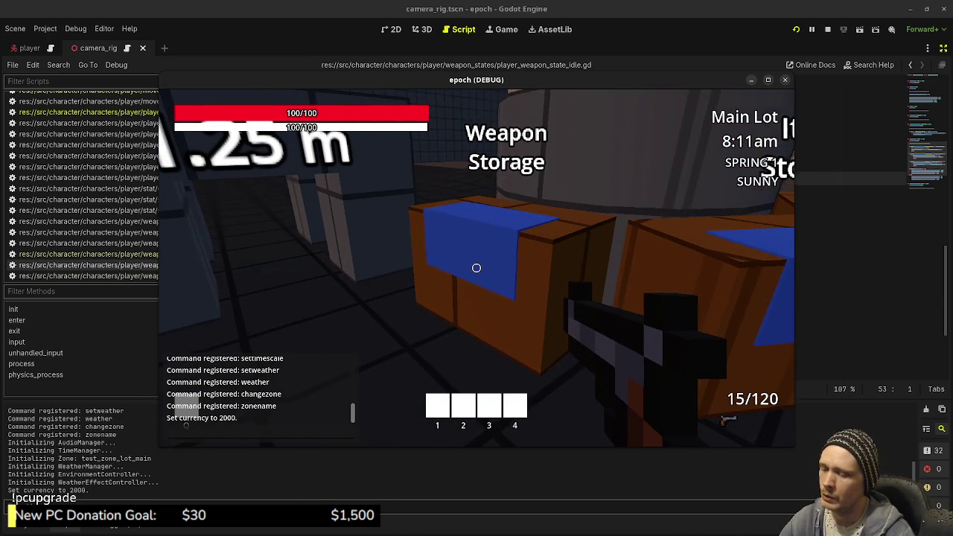
Step: Equip the Sniper Rifle from Weapon Storage alongside the SMG
key(w)
key(e)
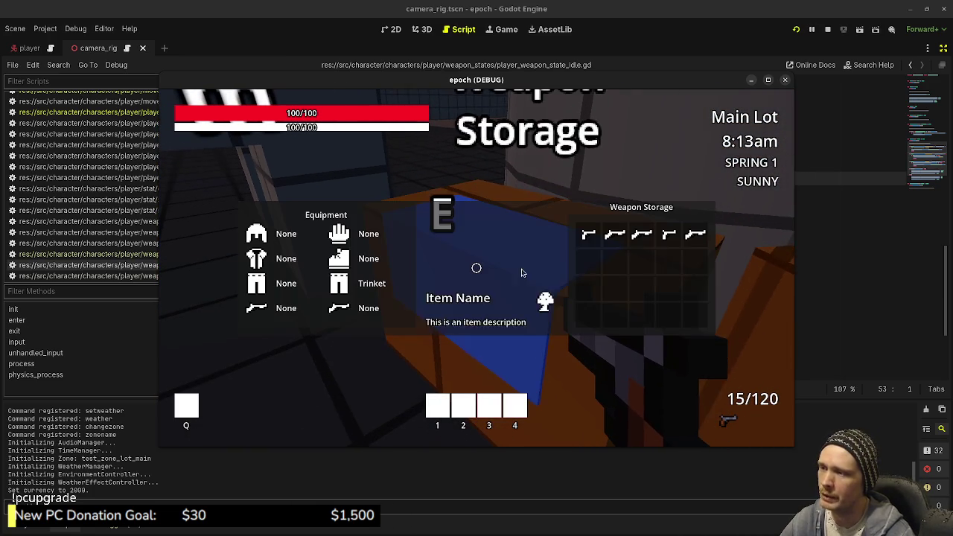
key(e)
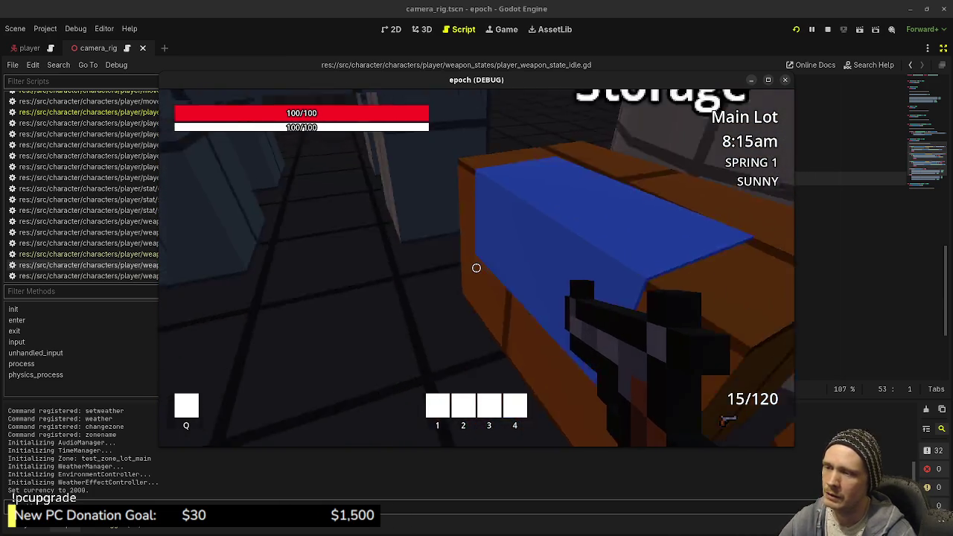
key(e)
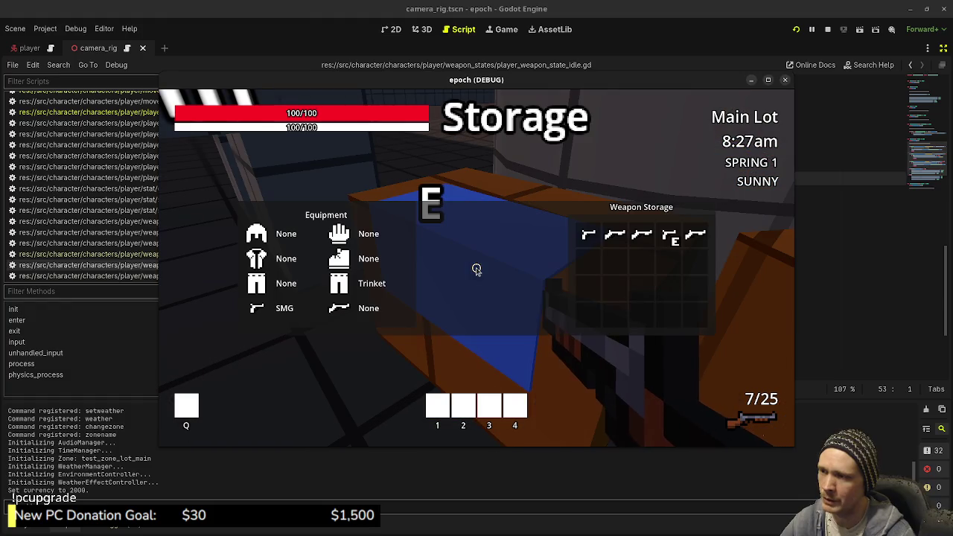
click(696, 236)
key(e)
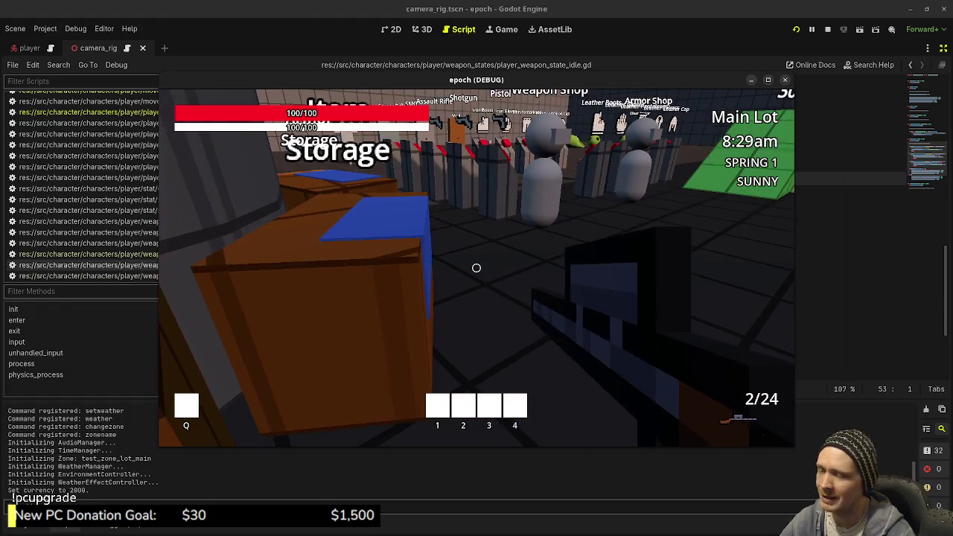
key(e)
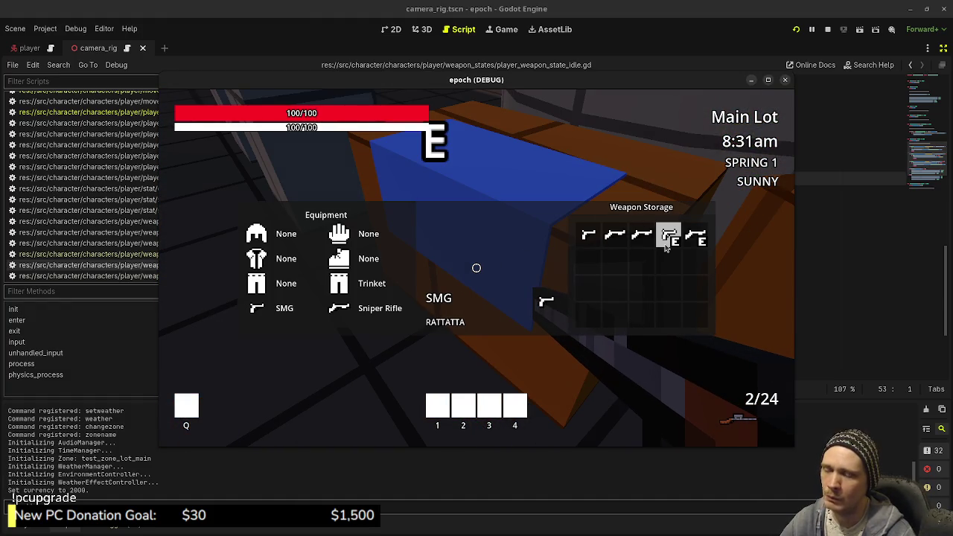
drag(563, 272, 554, 280)
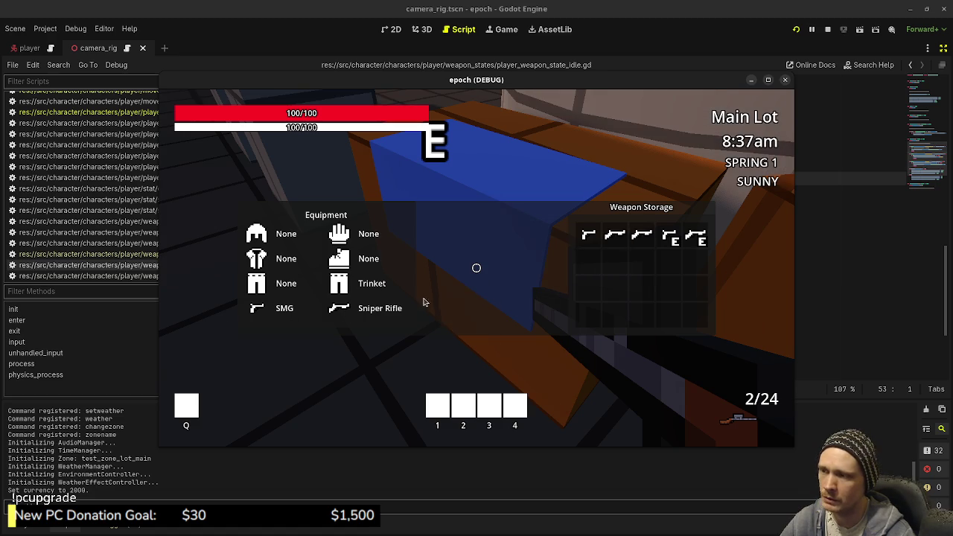
Step: Check the Armor Storage crate, then walk over to the Armor Shop
key(e)
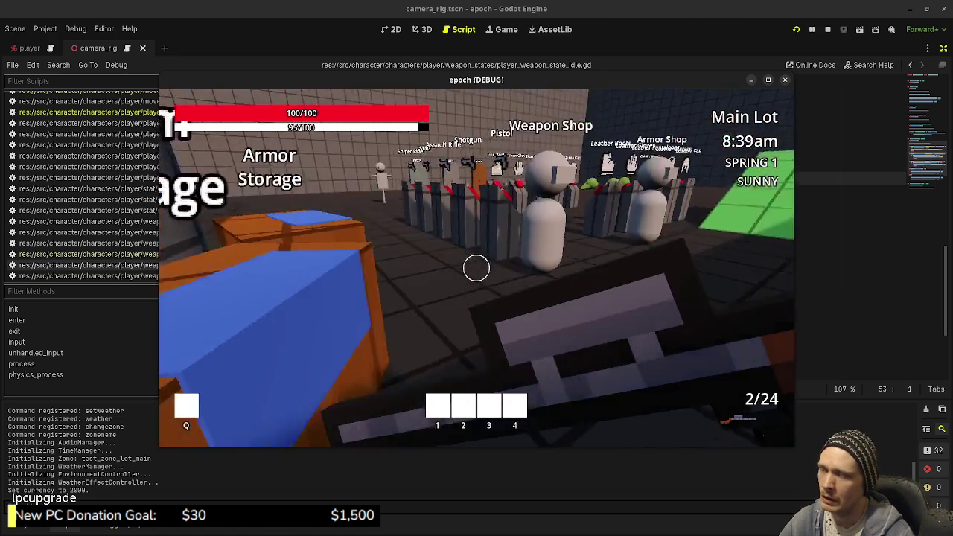
key(w)
key(e)
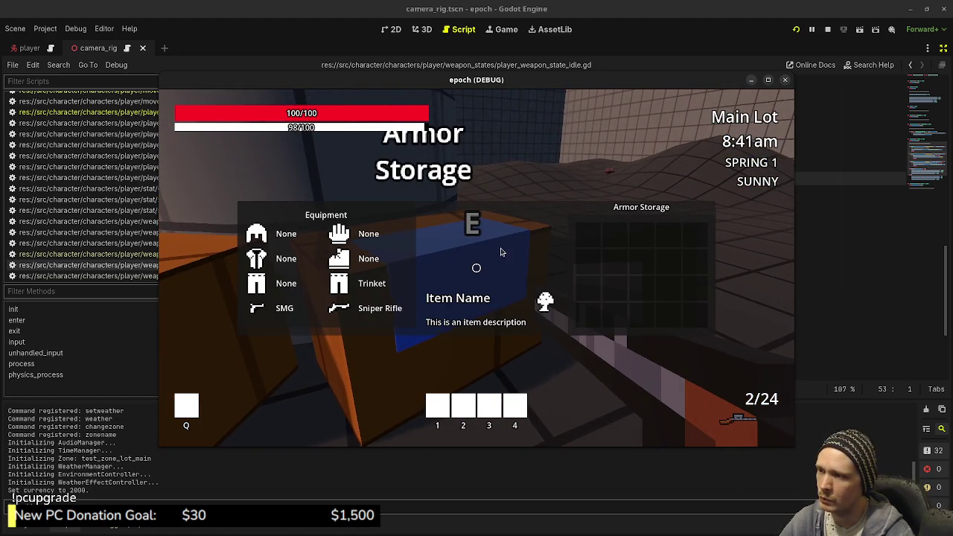
key(e)
key(w)
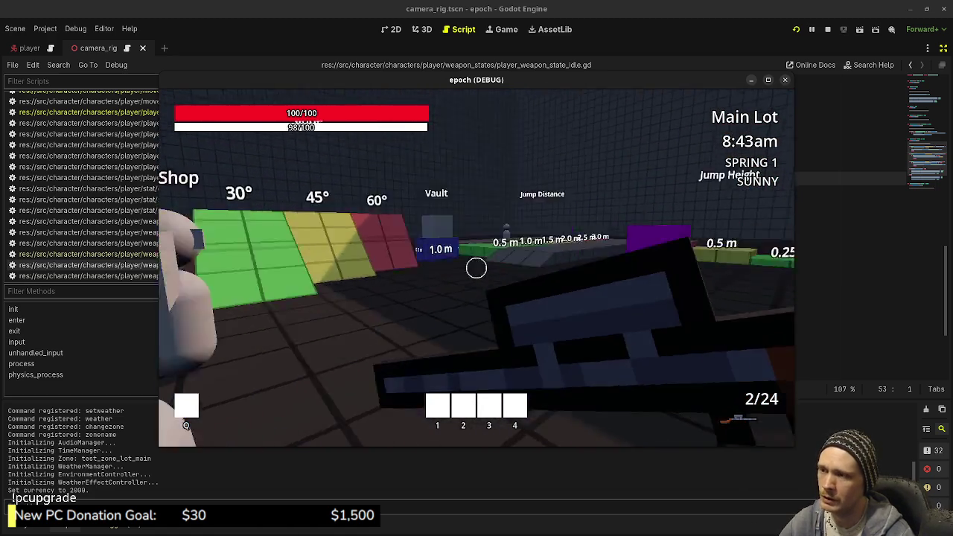
Step: Buy four leather and five iron armor pieces, then reopen Armor Storage
key(e)
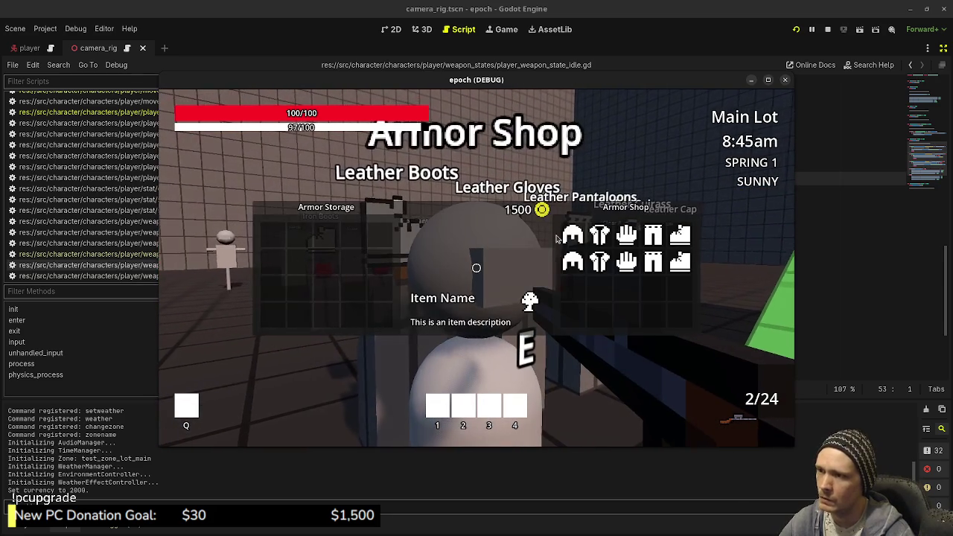
click(599, 235)
click(626, 235)
click(652, 235)
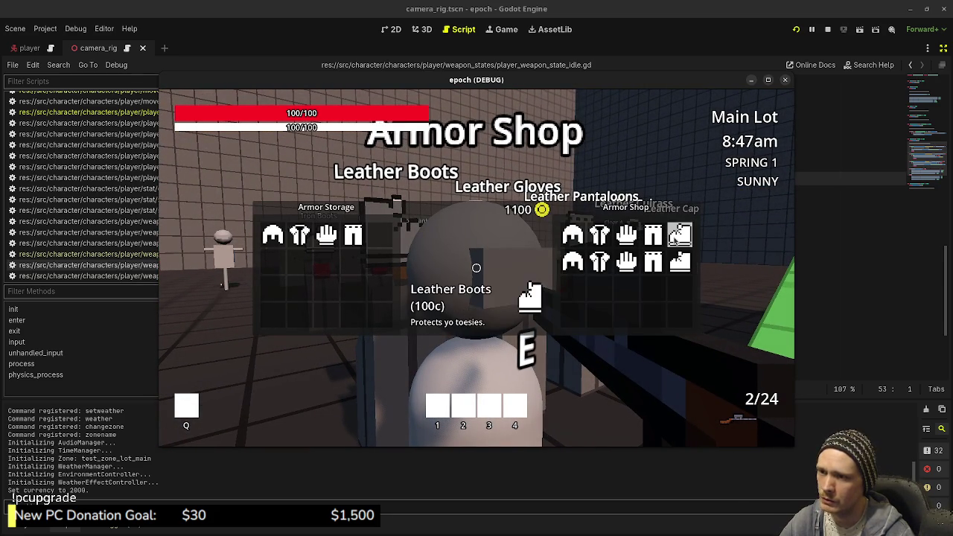
click(679, 235)
click(572, 262)
click(600, 261)
click(626, 262)
click(653, 262)
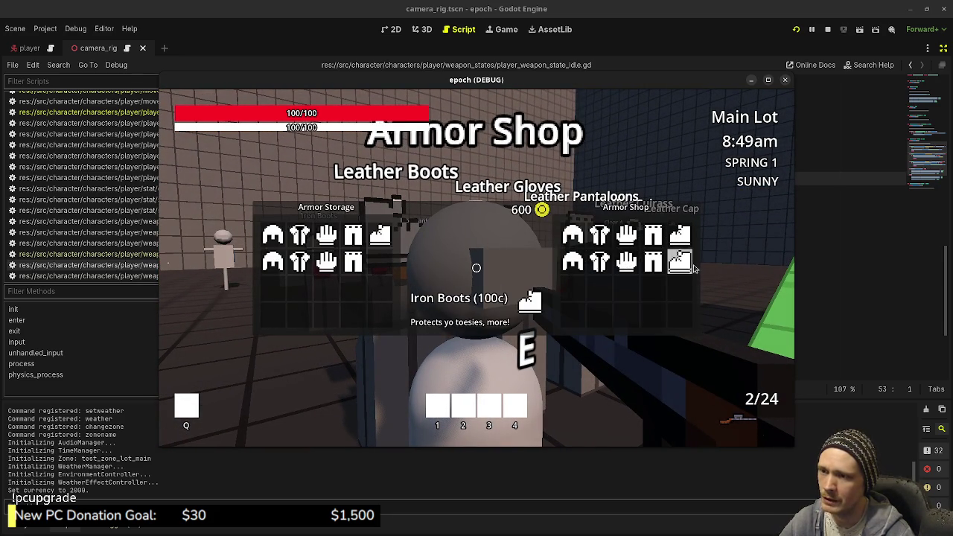
click(679, 262)
key(e)
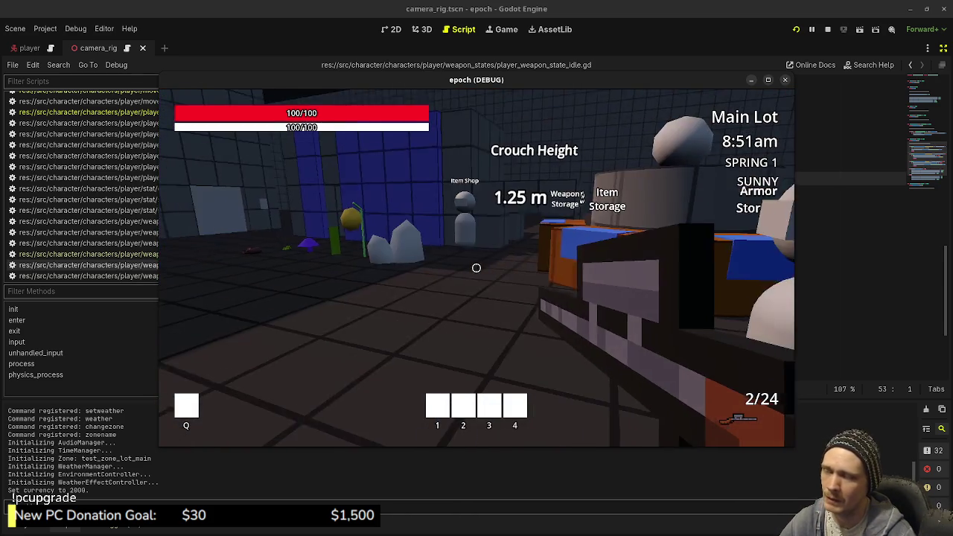
key(e)
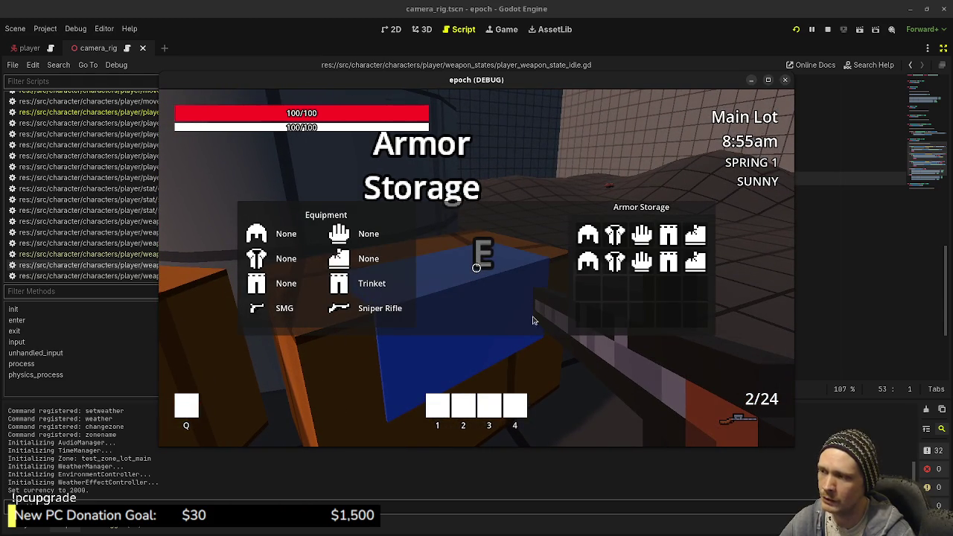
Step: Equip Leather Cap, Iron Cuirass, Leather Gloves, Iron Pantaloons, and Iron Boots, replacing Leather Boots
click(588, 235)
click(616, 259)
click(641, 235)
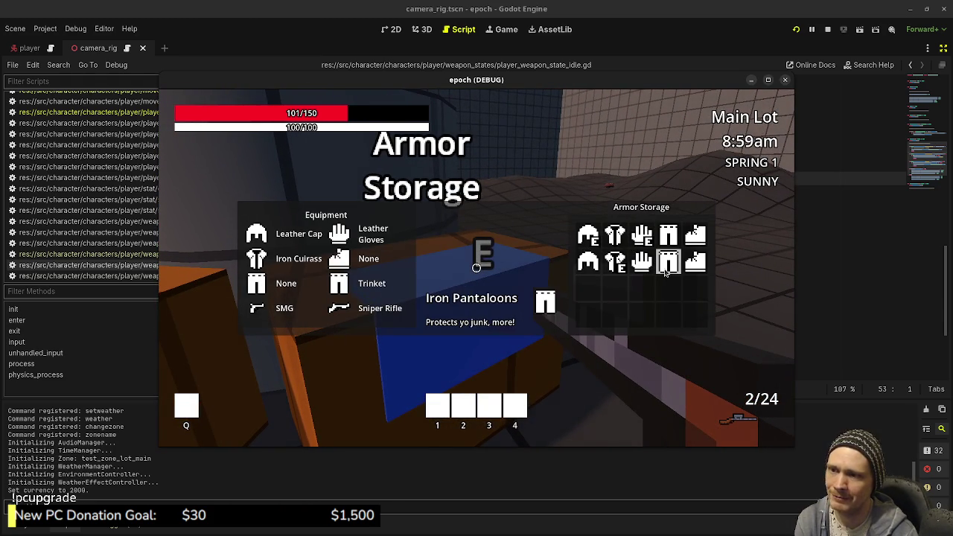
click(669, 260)
click(695, 235)
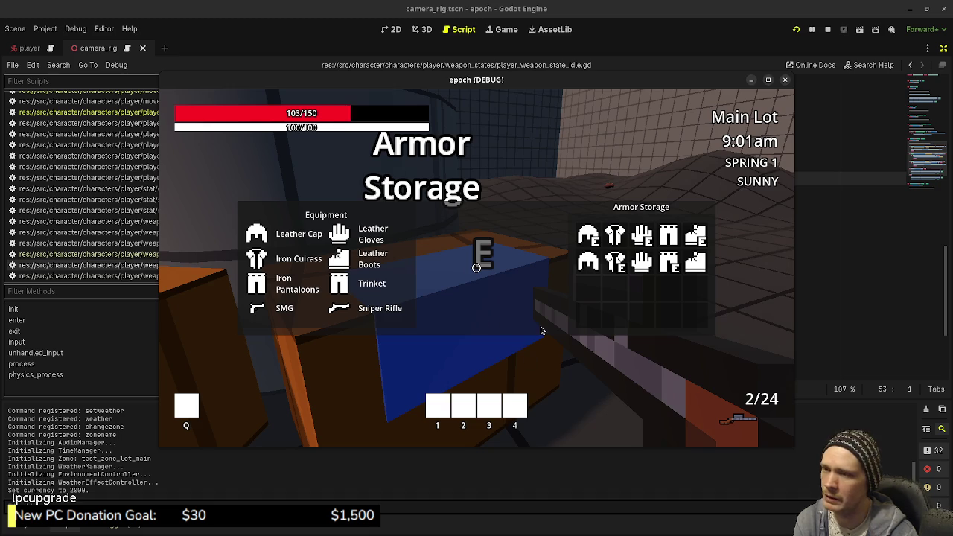
click(695, 261)
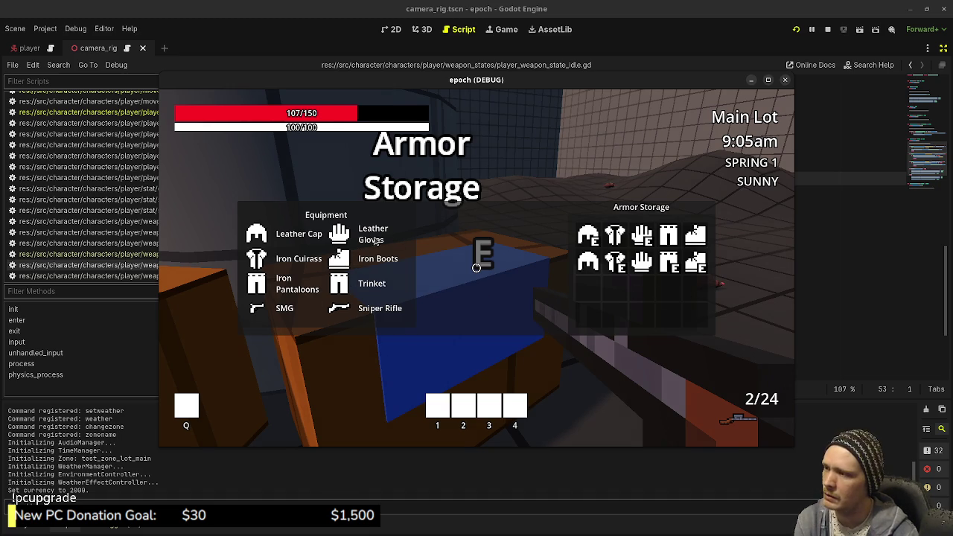
mouse_move(256, 234)
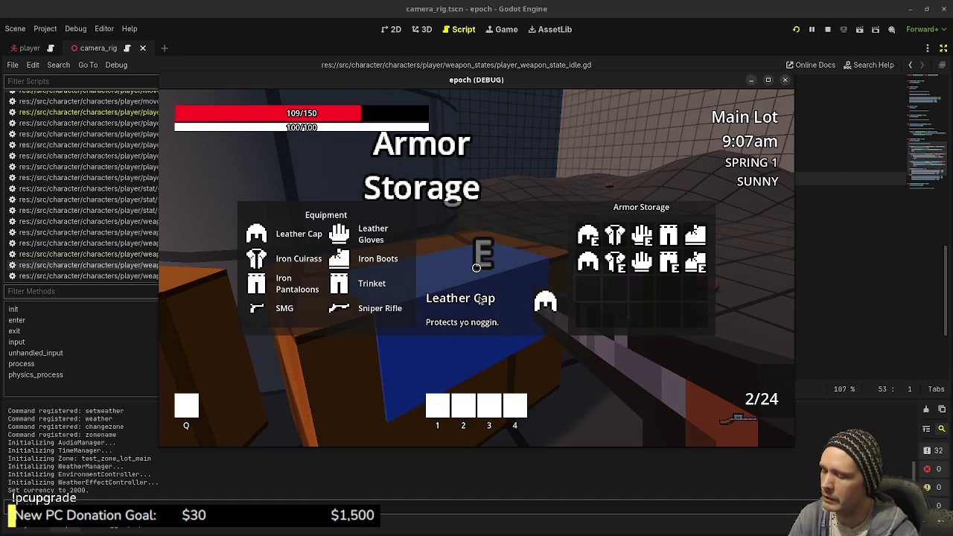
key(Escape)
Step: Check Item Storage and Backpack, then collect honey, iron ore and herbs
key(e)
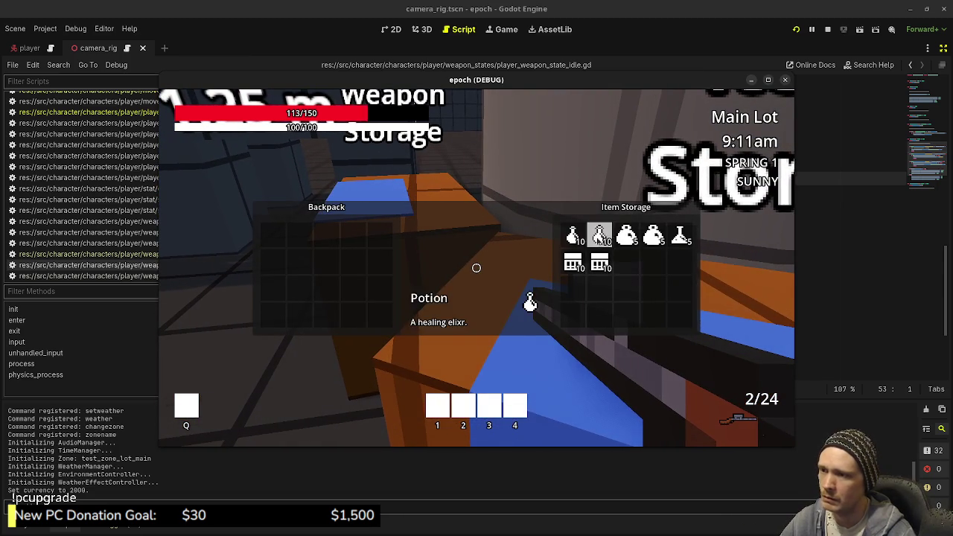
mouse_move(627, 252)
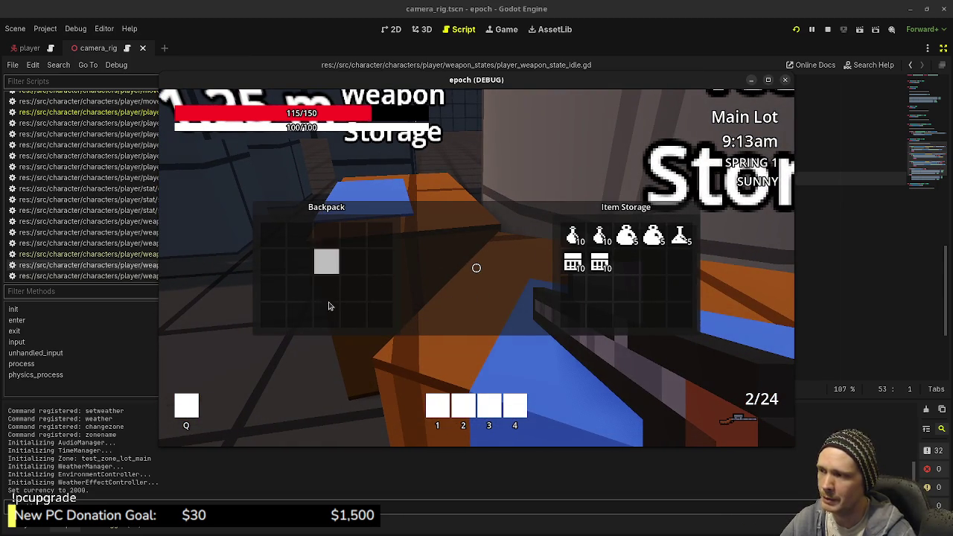
key(Escape)
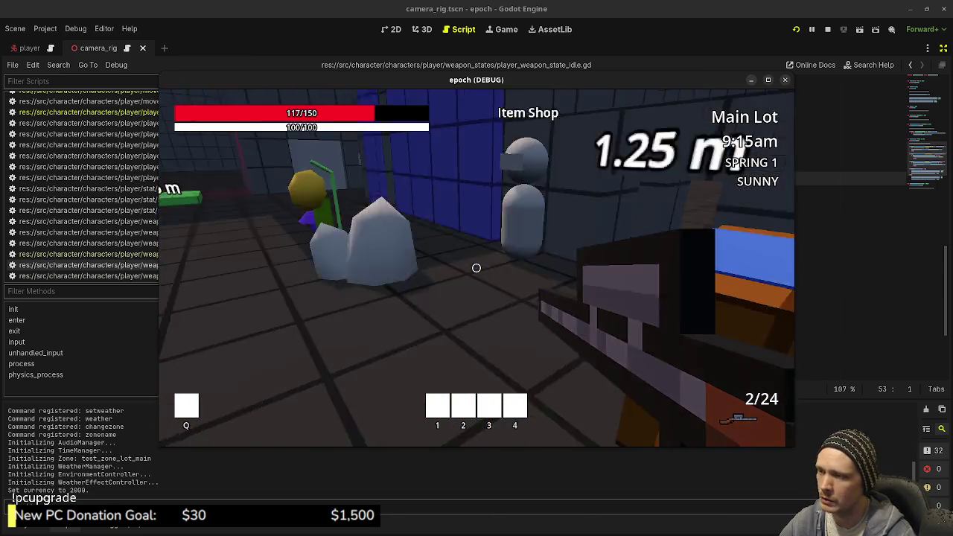
key(e)
key(e)
key(e)
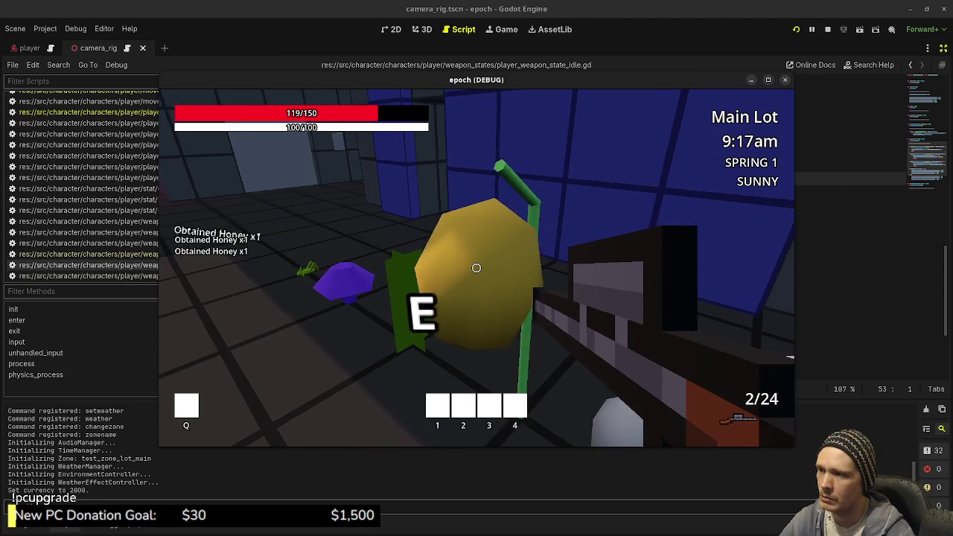
key(e)
key(e)
key(e)
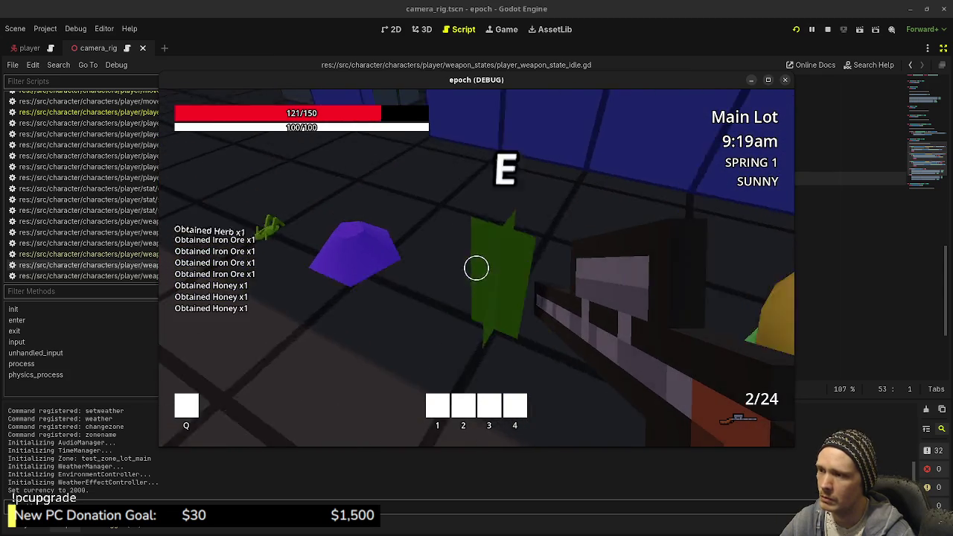
Step: Review the inventory and player stats panel, then walk toward the Weapon Shop
key(Tab)
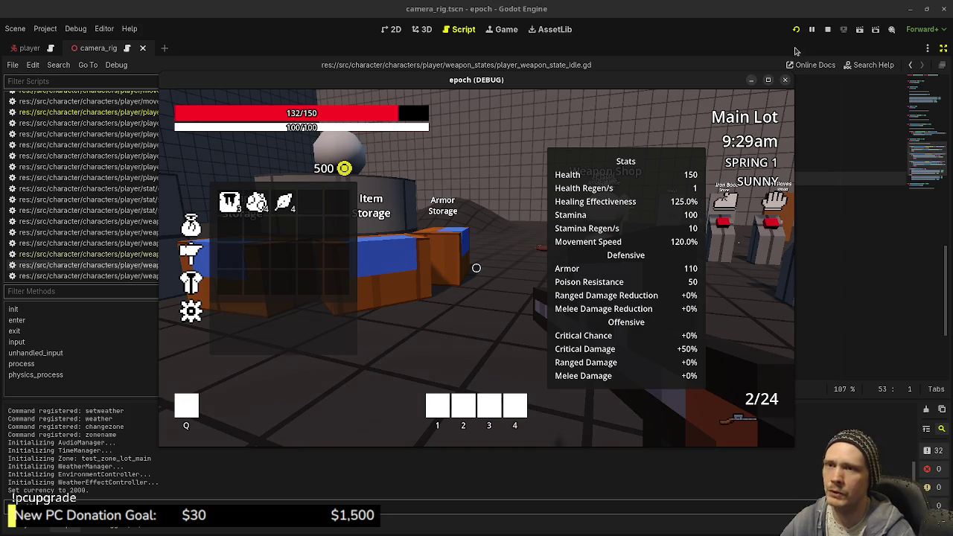
key(Tab)
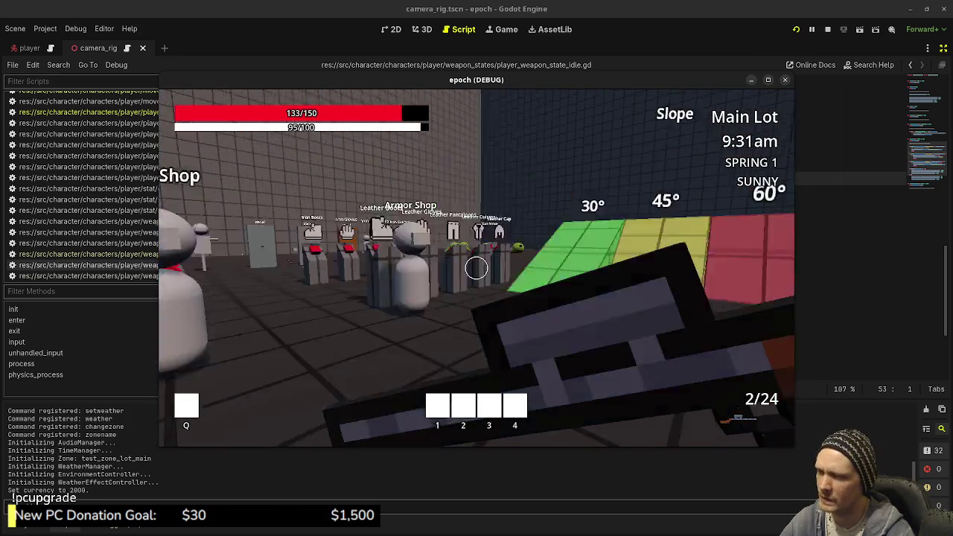
key(w)
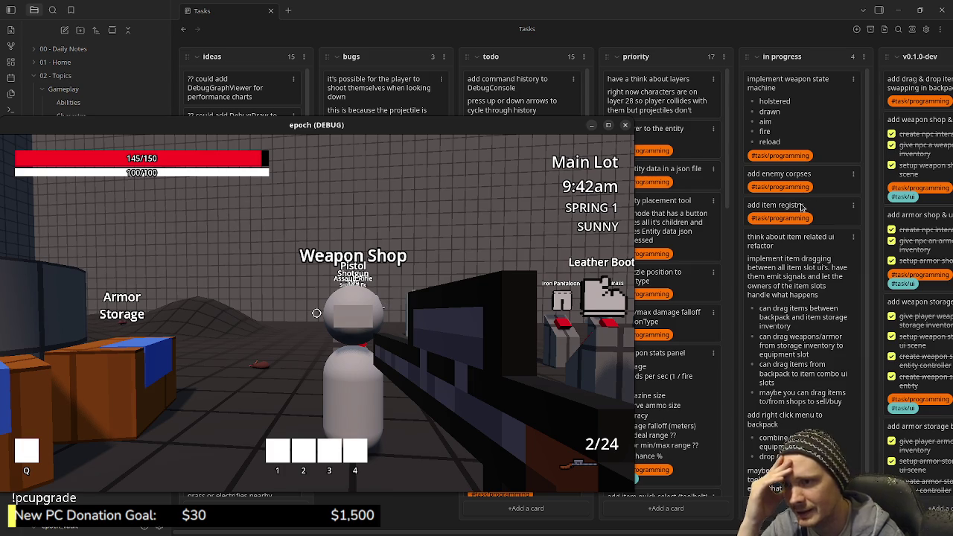
Step: Move the game window left and scroll priority tasks down to the save/load and dialogue box cards
scroll(813, 311, down, 1)
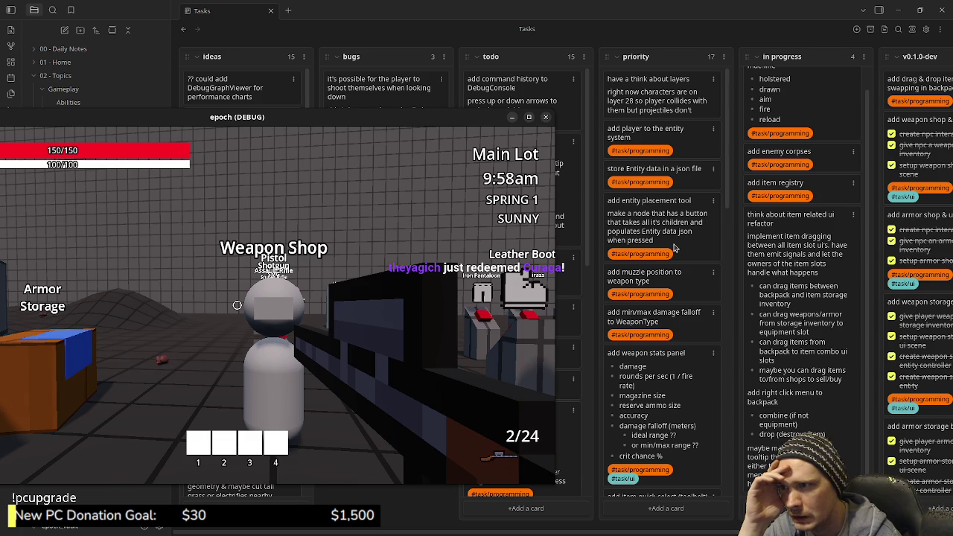
scroll(675, 248, down, 5)
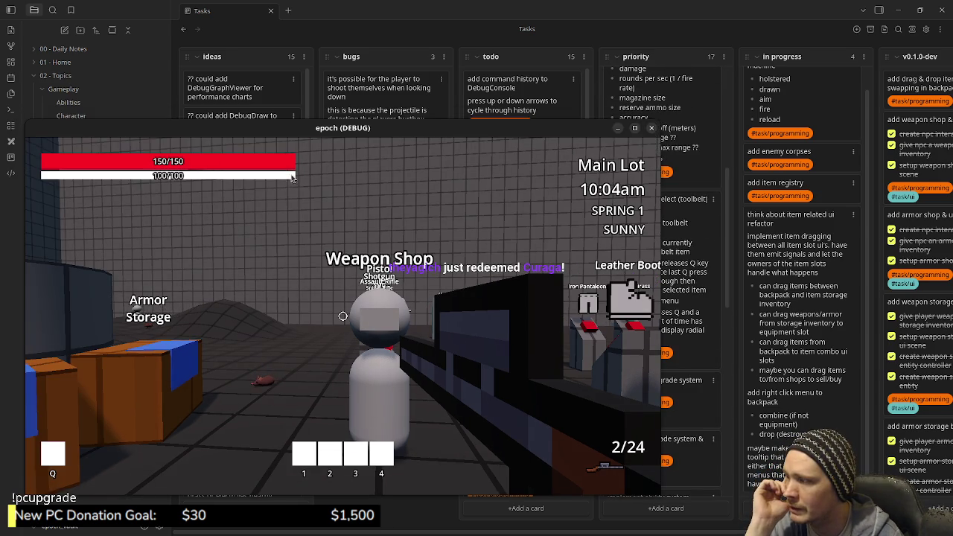
drag(551, 131, 461, 128)
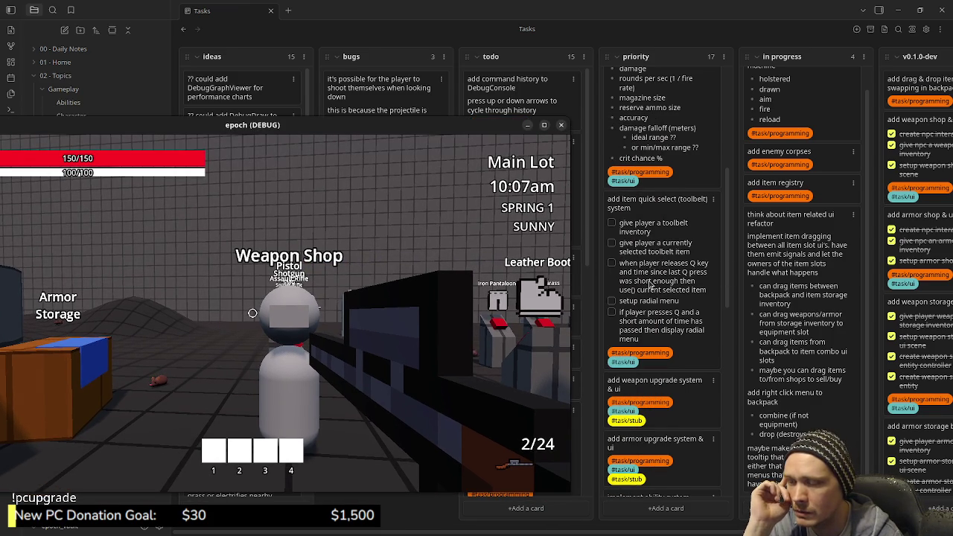
scroll(649, 284, down, 10)
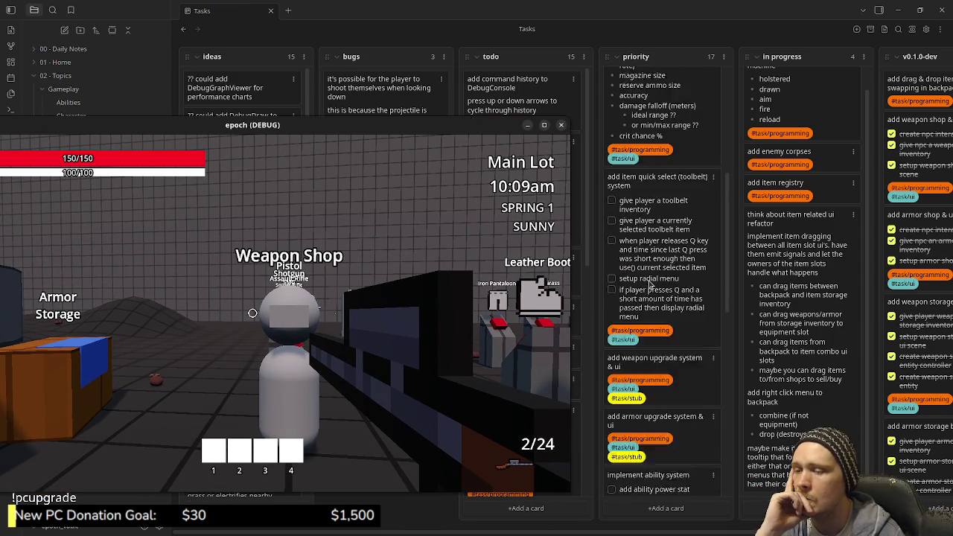
scroll(668, 304, down, 4)
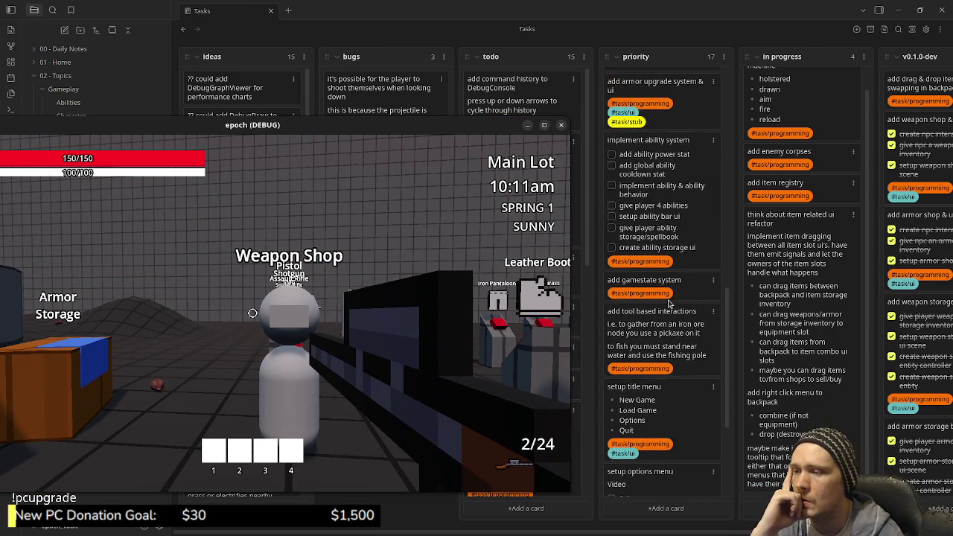
scroll(668, 304, down, 5)
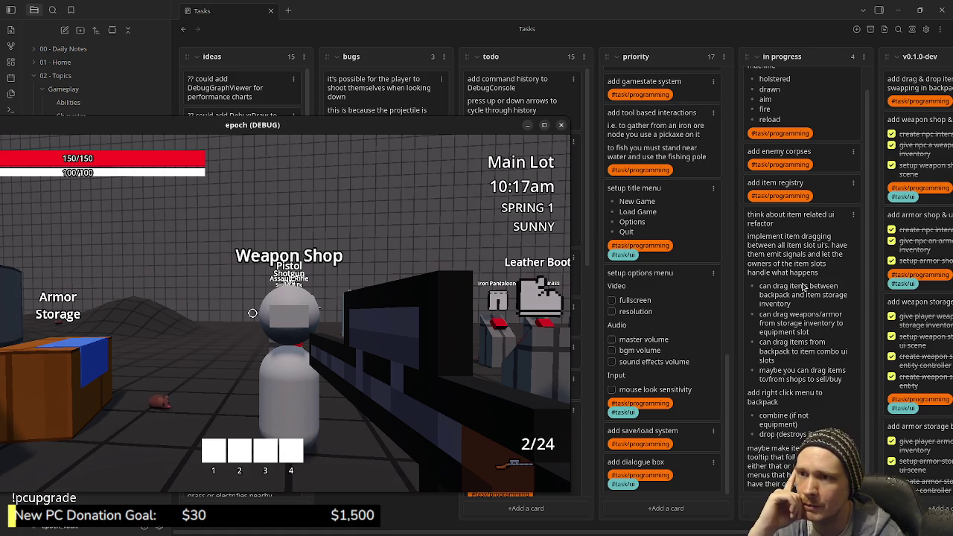
scroll(656, 355, up, 10)
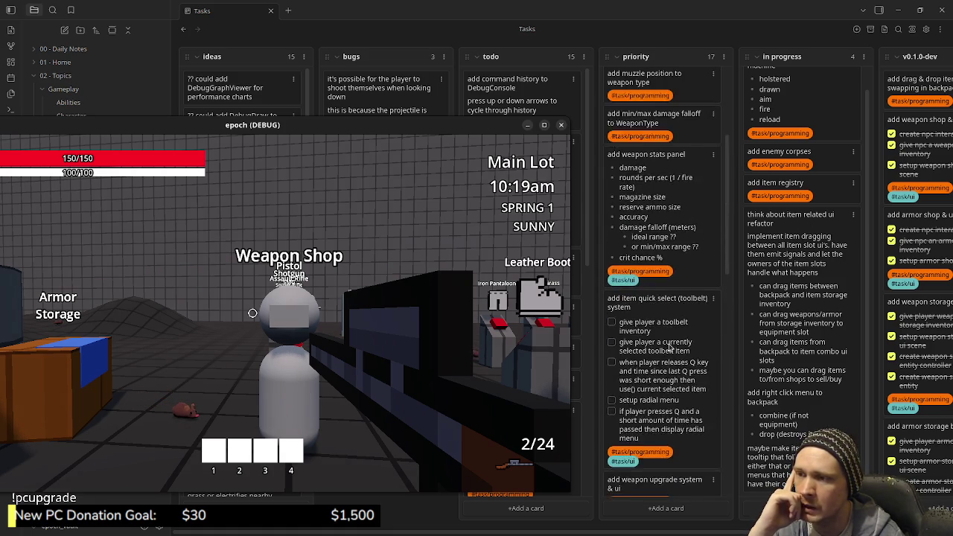
scroll(669, 348, down, 10)
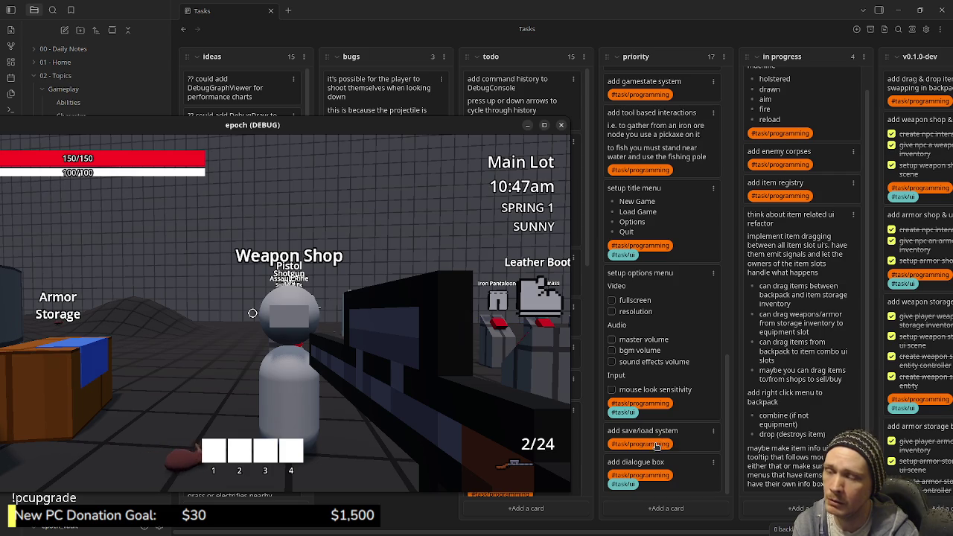
Step: Scroll priority tasks up to the item quick select card and recentre the epoch debug window
scroll(648, 441, up, 3)
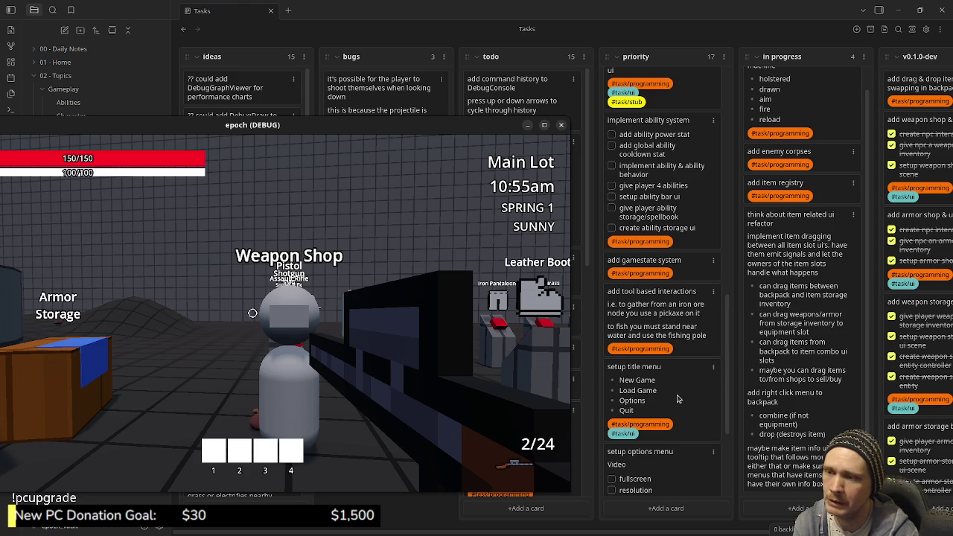
scroll(677, 398, up, 3)
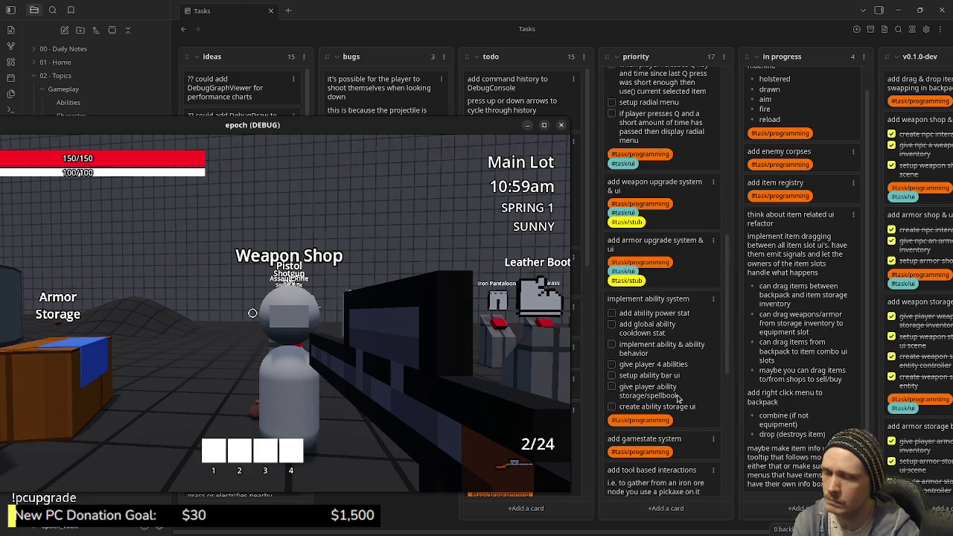
scroll(678, 399, up, 2)
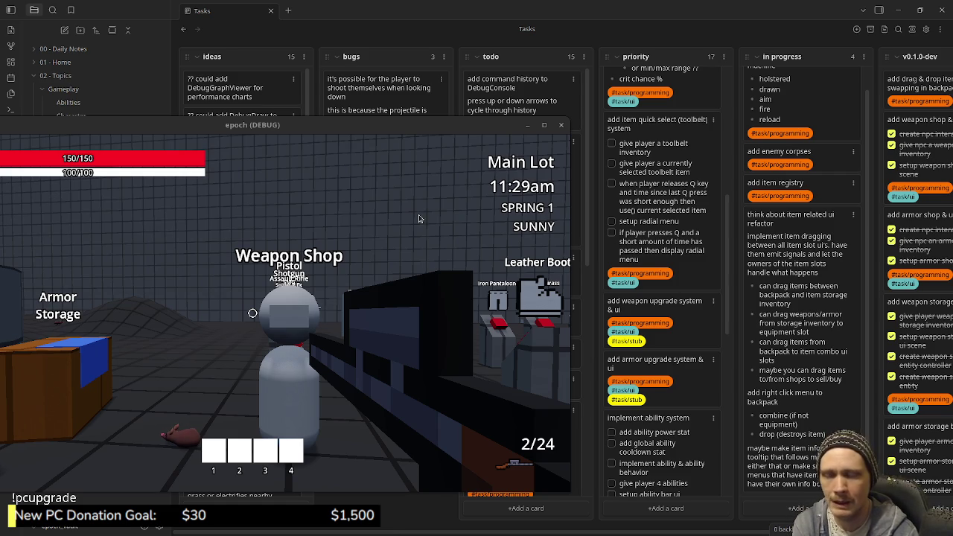
drag(347, 131, 548, 98)
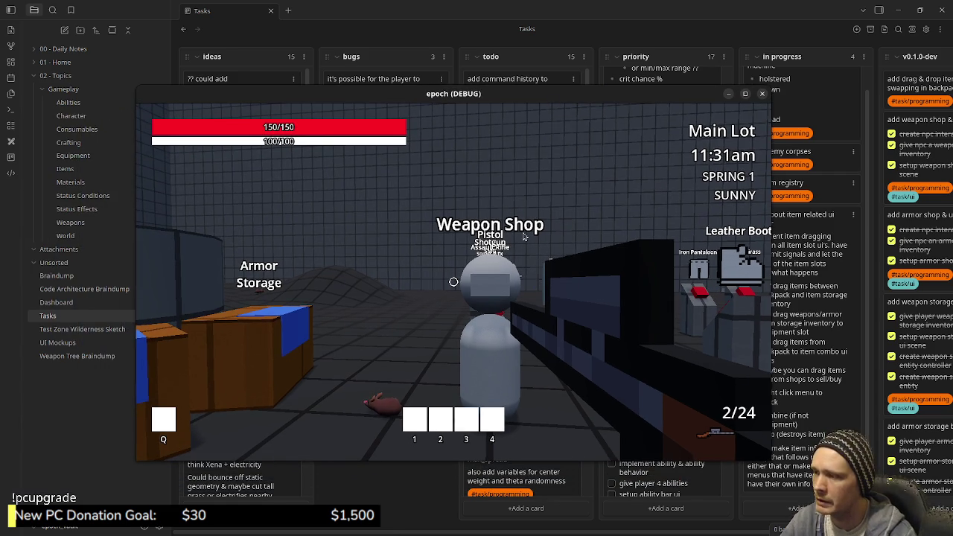
Step: Switch to the 40/280 rifle and test-fire it near the Vault blocks
key(2)
key(w)
key(w)
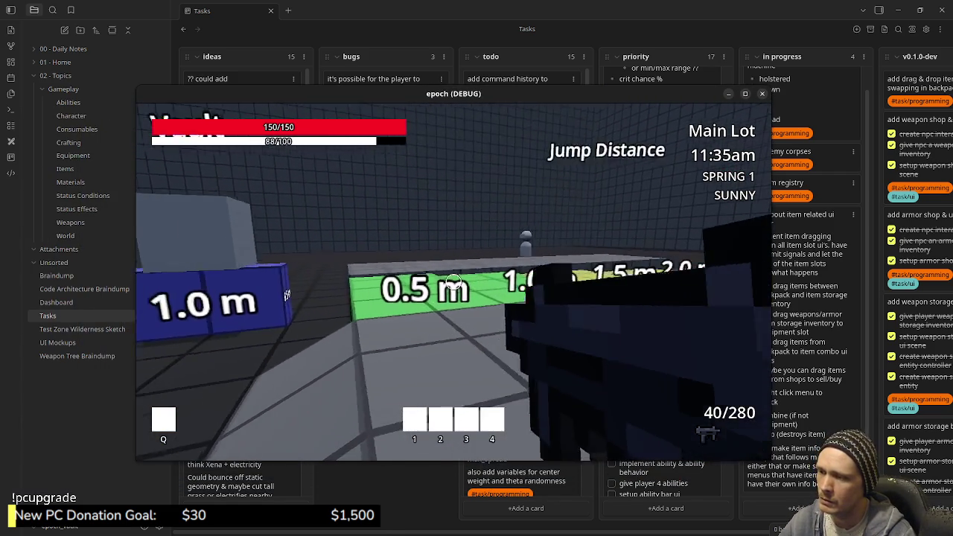
key(w)
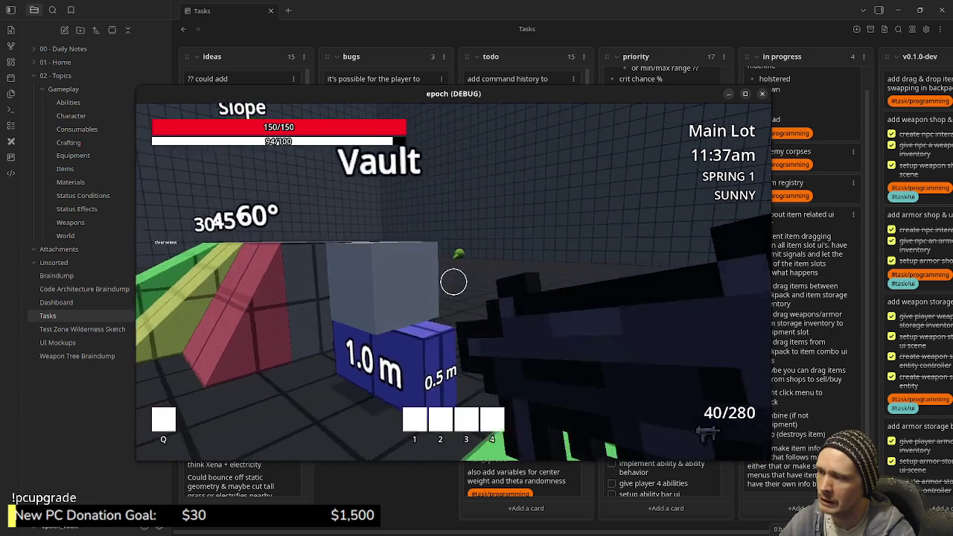
click(454, 281)
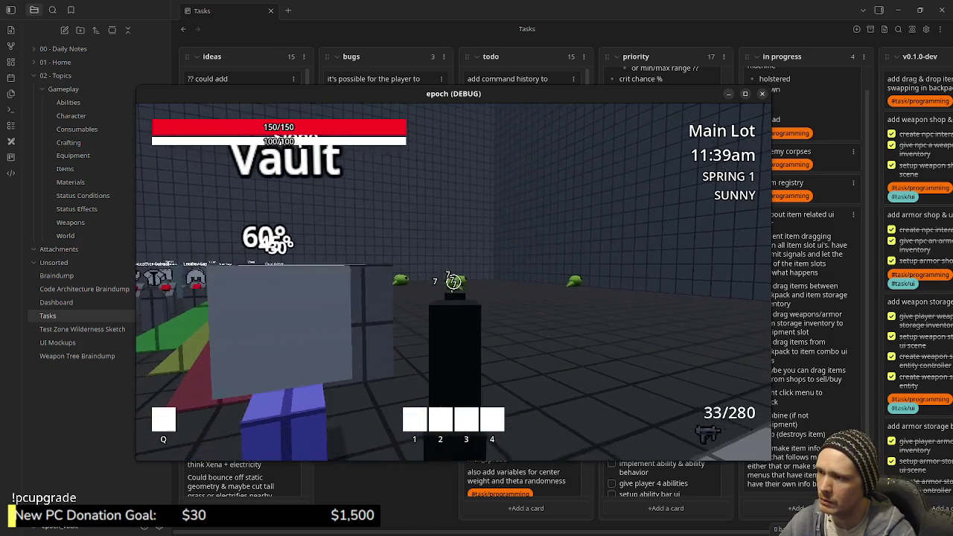
Step: Reload, walk to the 1.0 m blocks, and toggle the F3 debug stats overlay
key(w)
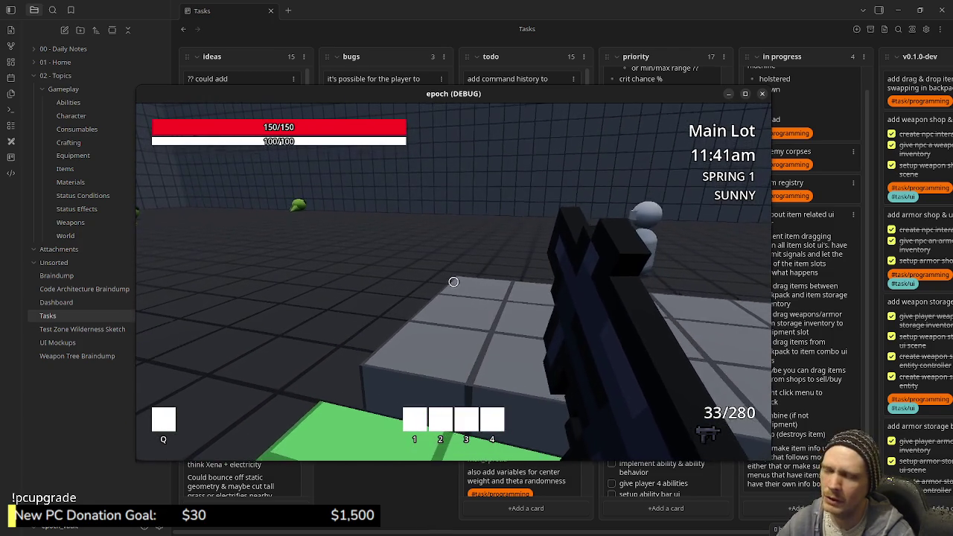
key(r)
key(w)
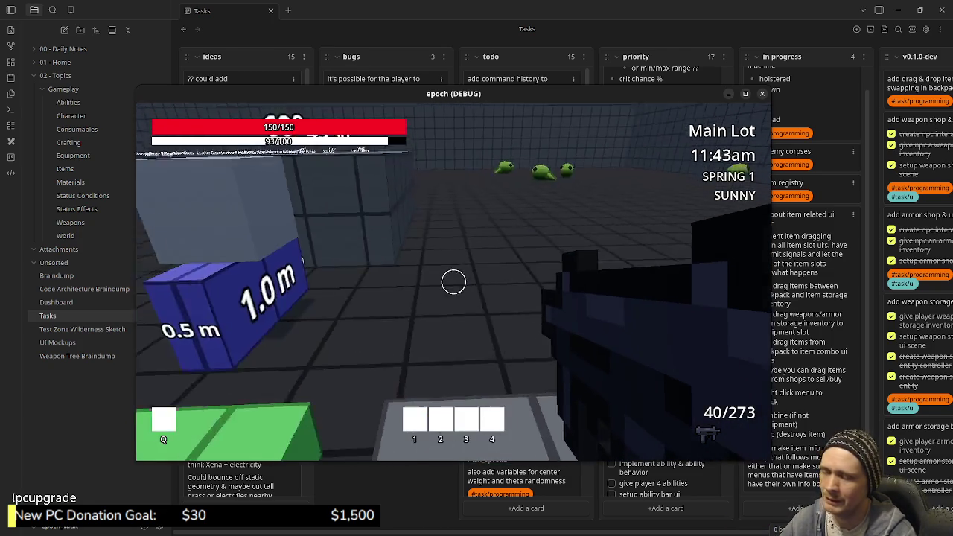
key(F3)
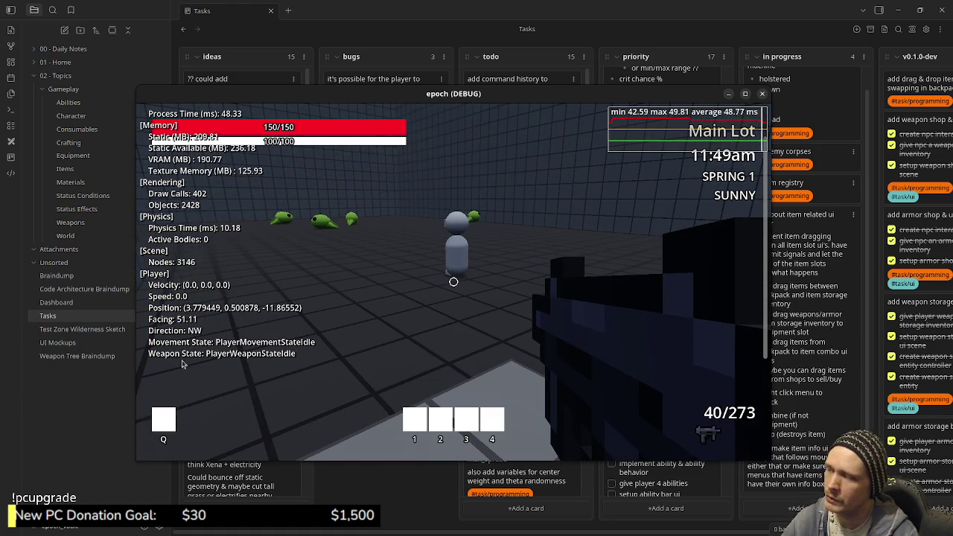
Step: Strafe right, then sprint across the lot onto the green jump-distance blocks
key(d)
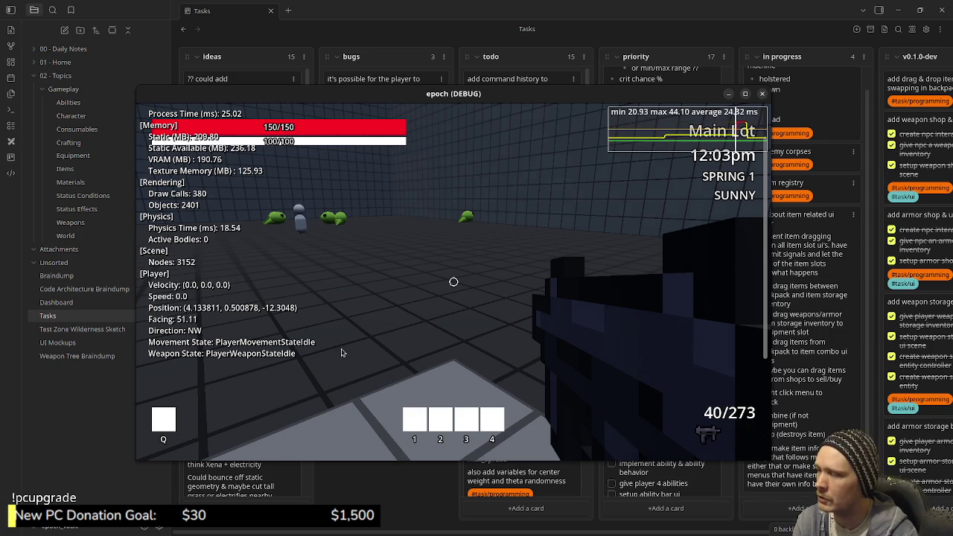
click(438, 268)
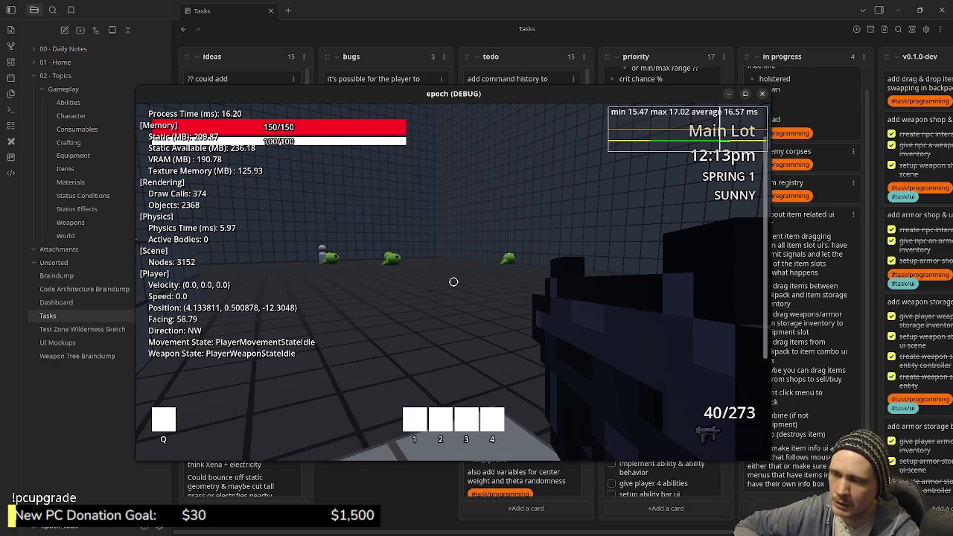
key(shift+w)
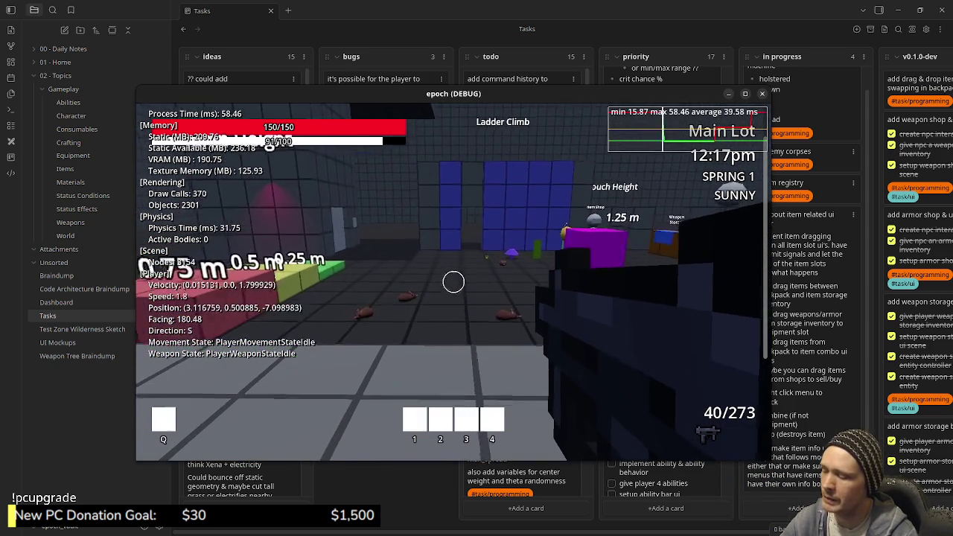
Step: Hide the F3 debug stats overlay and climb the blue Ladder Climb wall onto the ramp
key(F3)
key(w)
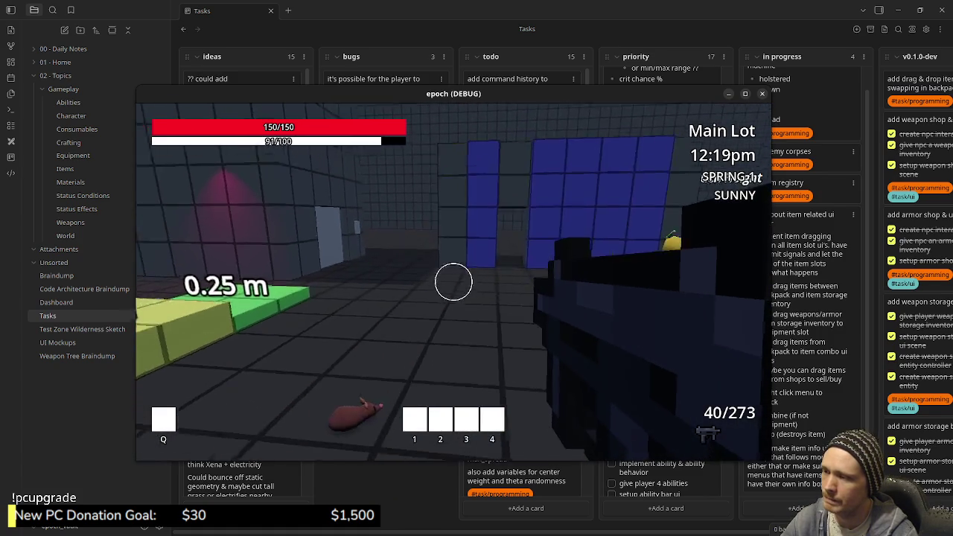
key(w)
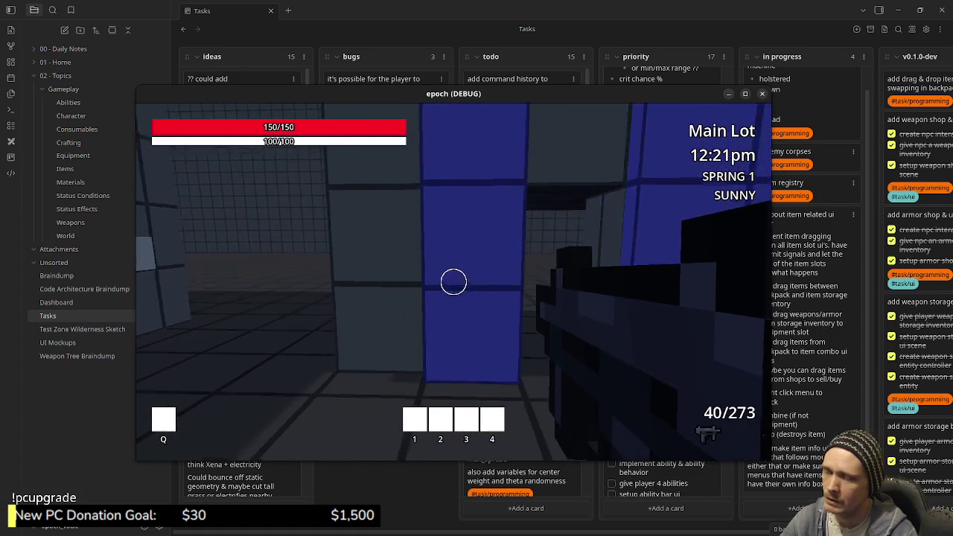
key(w)
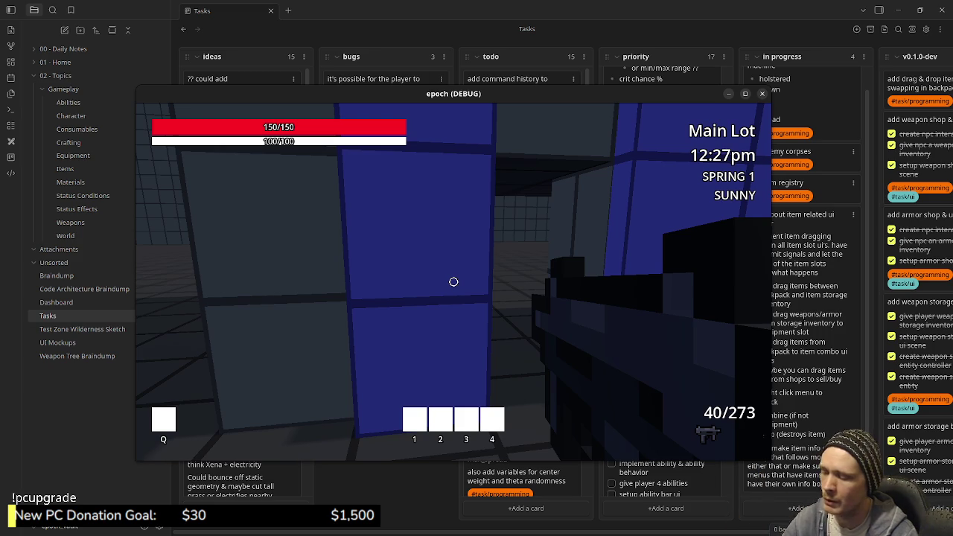
key(w)
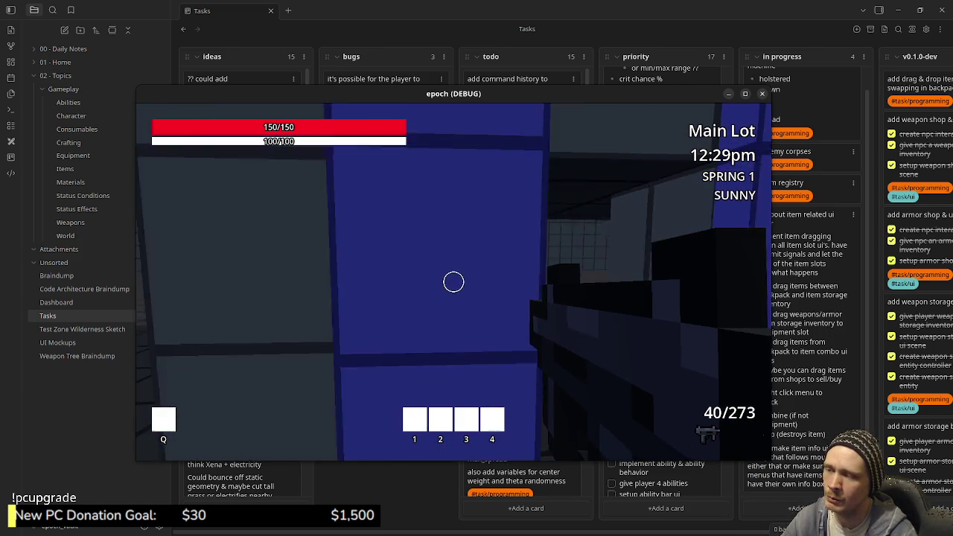
key(space)
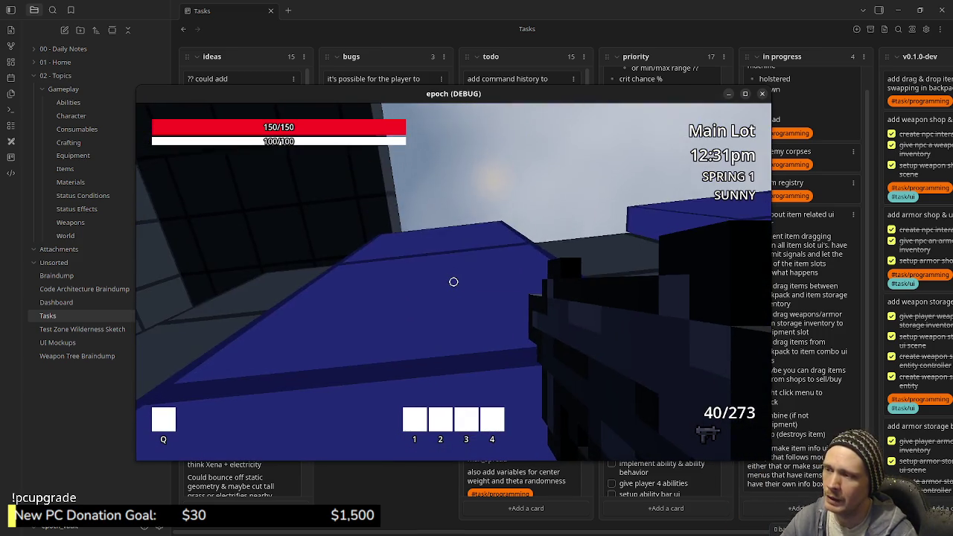
key(w)
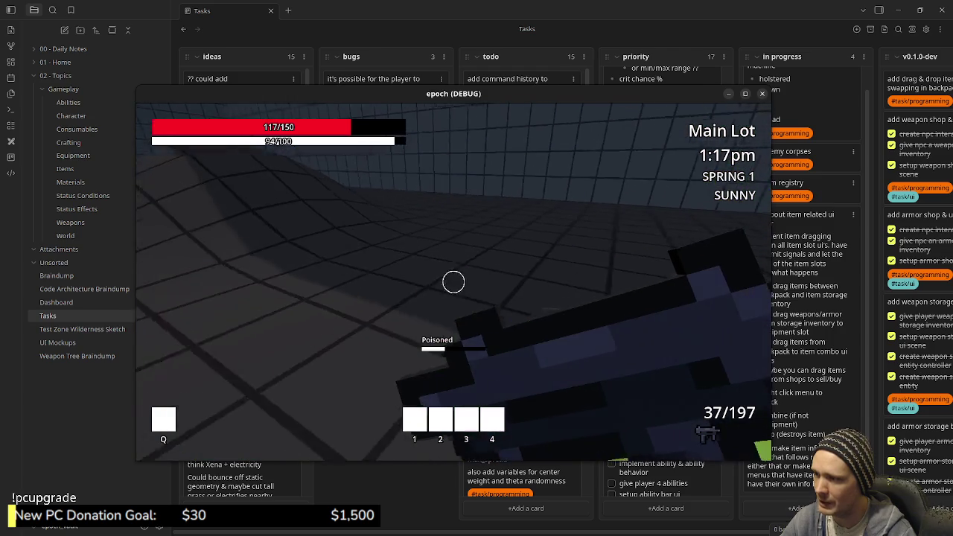
Step: Shoot the slime, then move to the Wood, Stone and Metal blocks while health regenerates to 150/150
click(453, 282)
click(454, 281)
key(w)
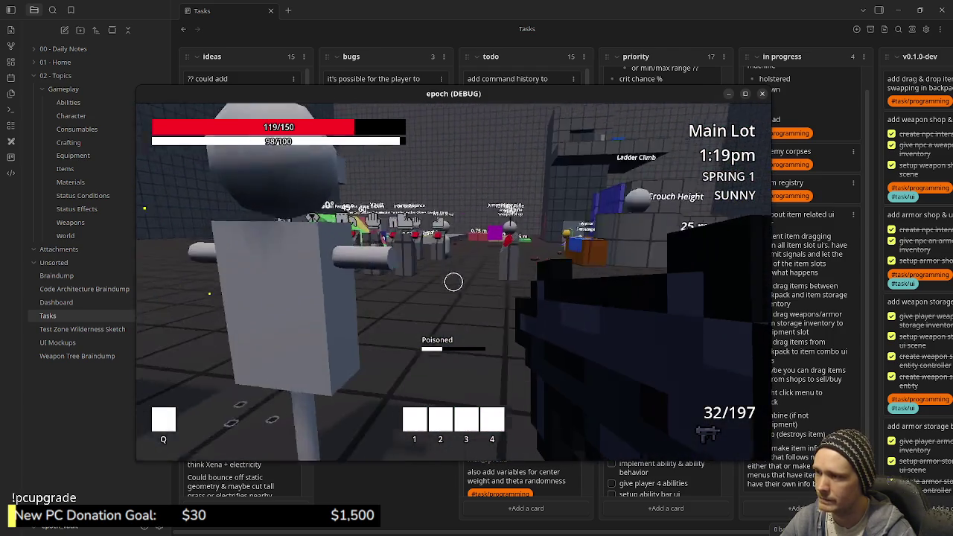
key(w)
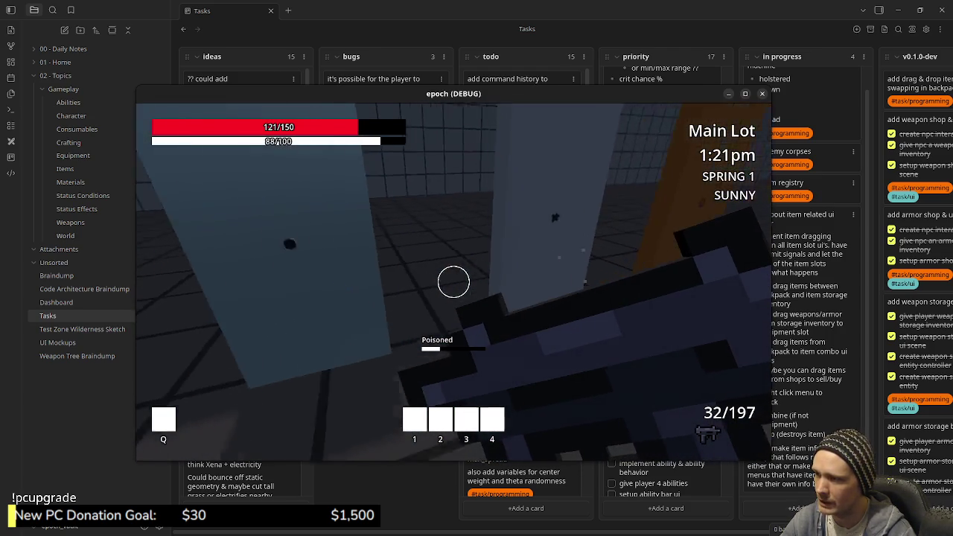
key(s)
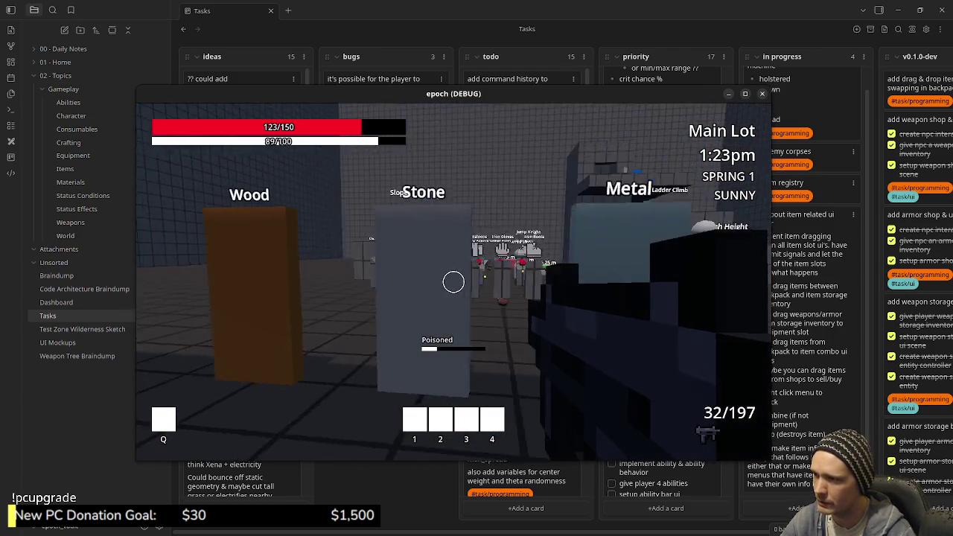
key(d)
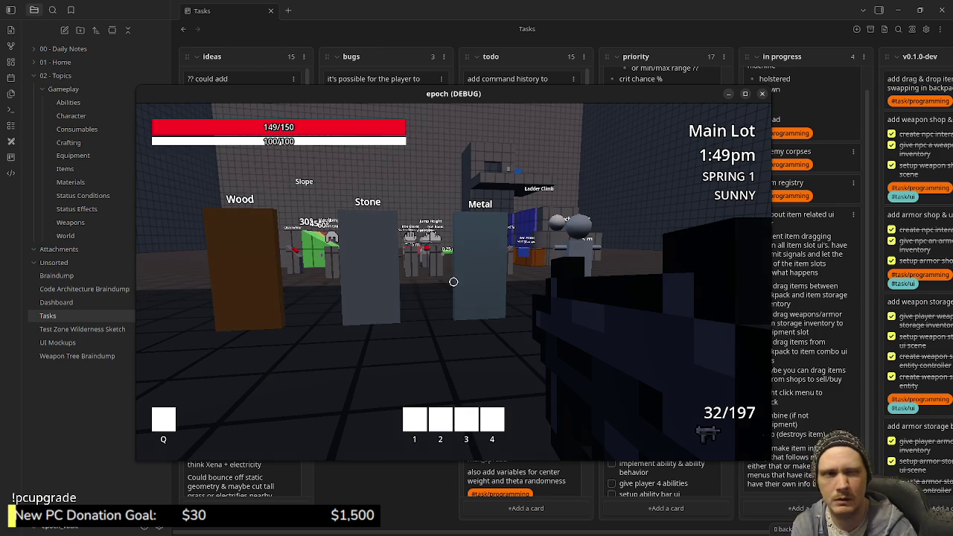
key(d)
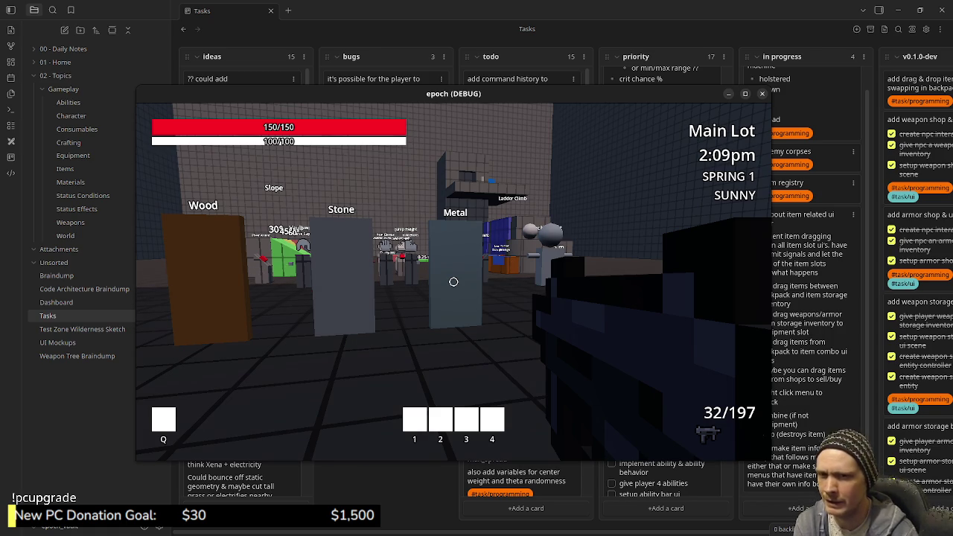
mouse_move(454, 281)
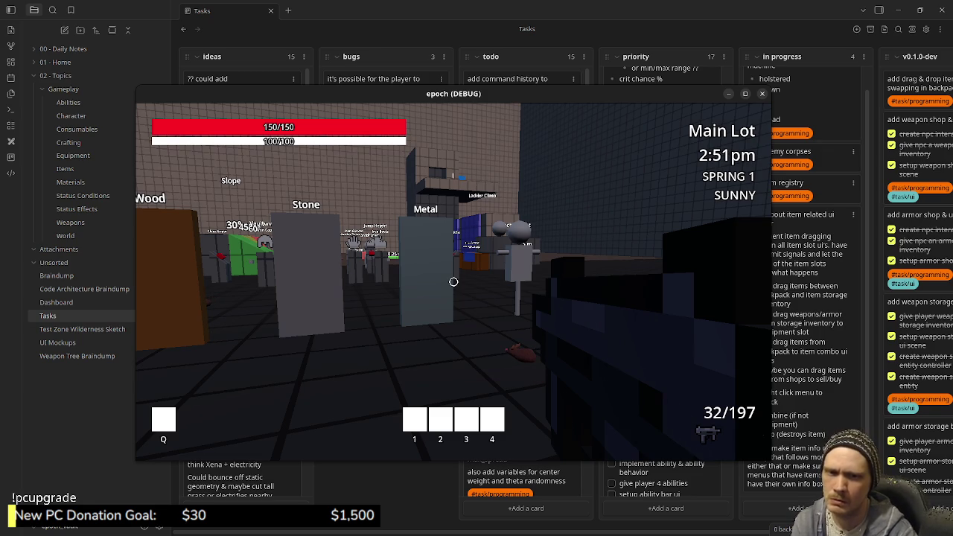
Step: Sprint through the hall past the item pedestals and open the Item Storage
key(shift+w)
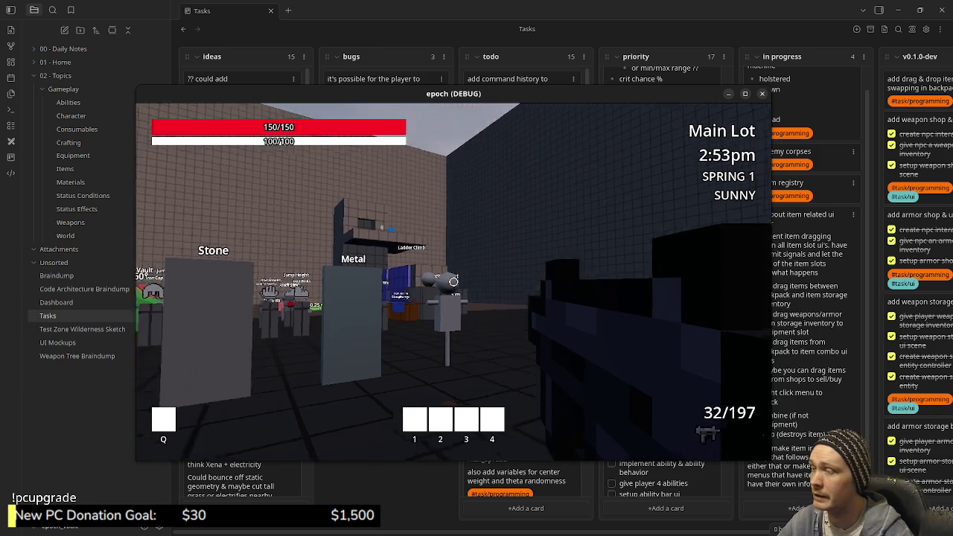
key(shift+w)
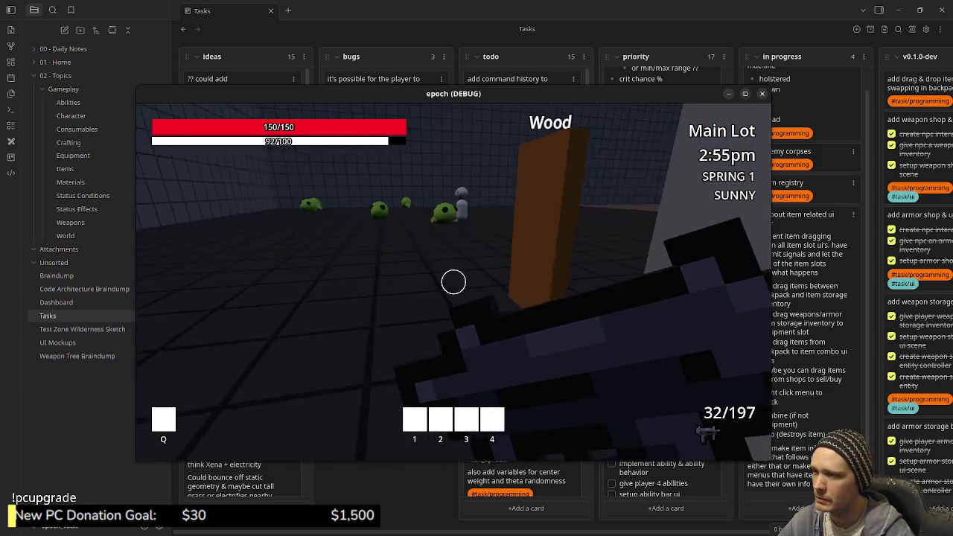
key(shift+w)
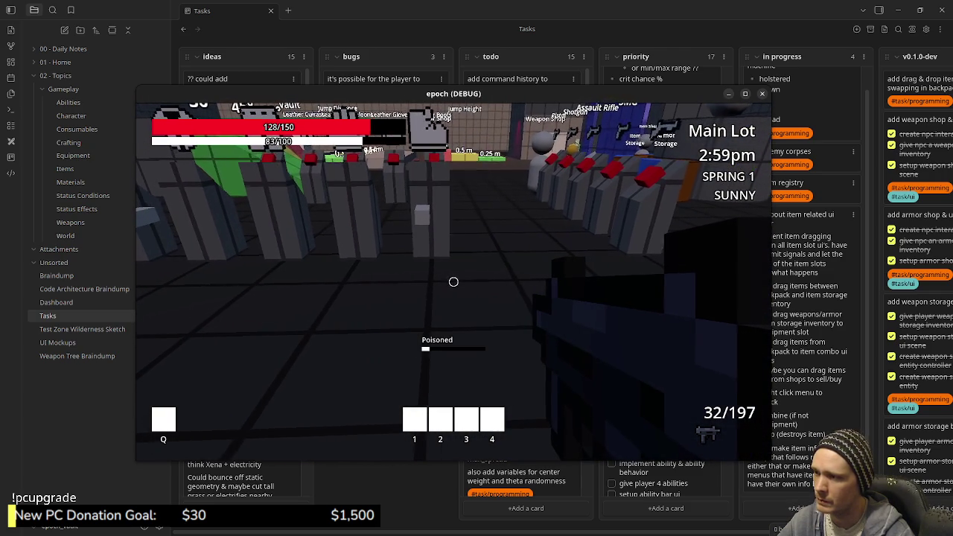
key(s)
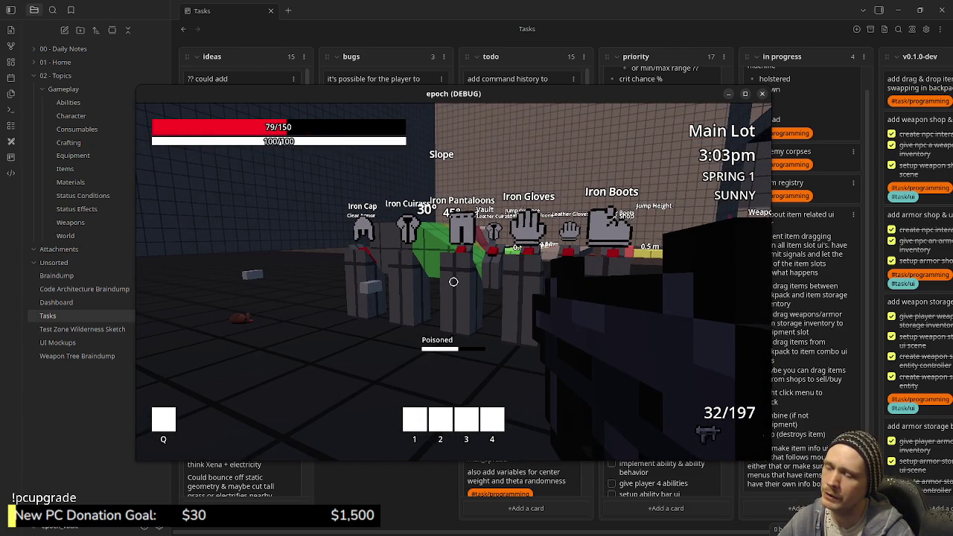
key(shift+w)
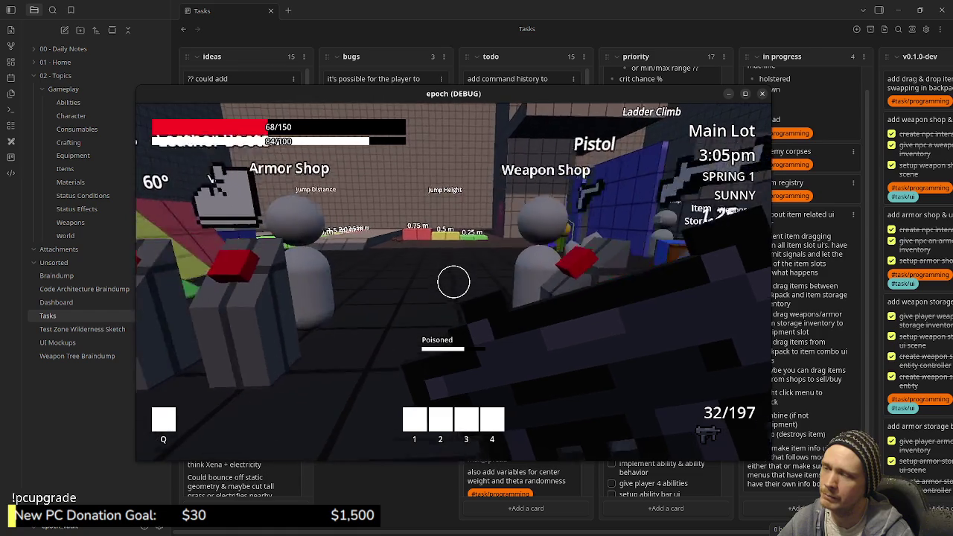
key(w)
key(e)
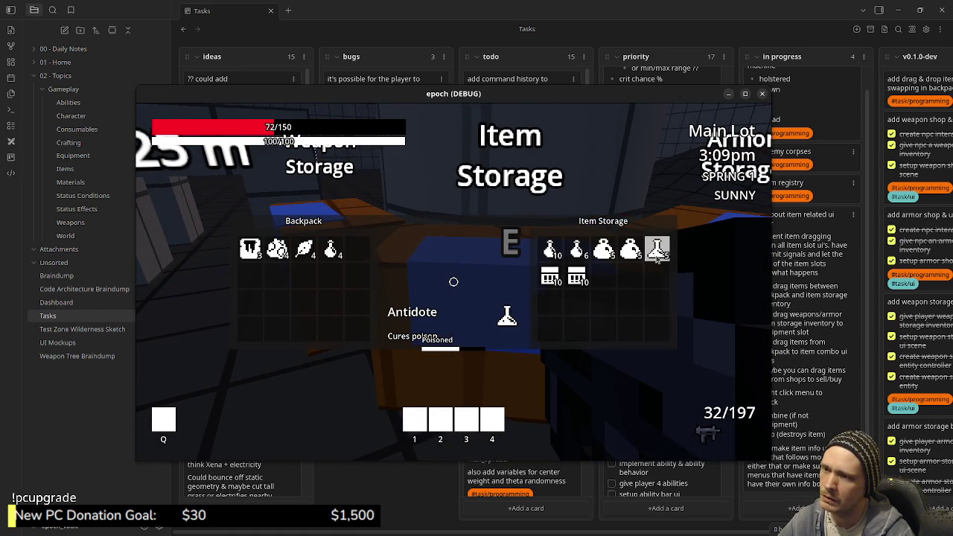
Step: Close Item Storage, sprint around the Armor Shop pedestals, and briefly check the inventory and stats panel
key(e)
key(shift+w)
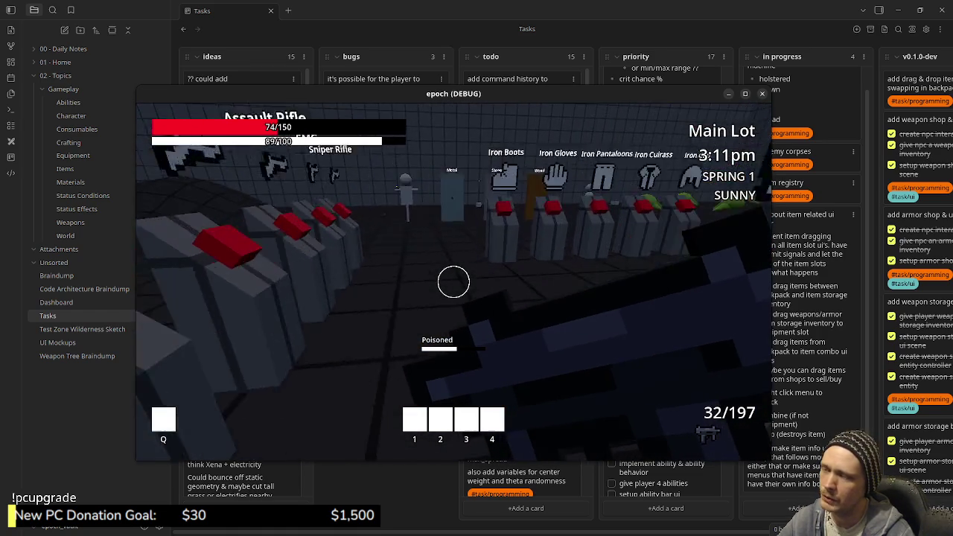
key(shift+w)
key(e)
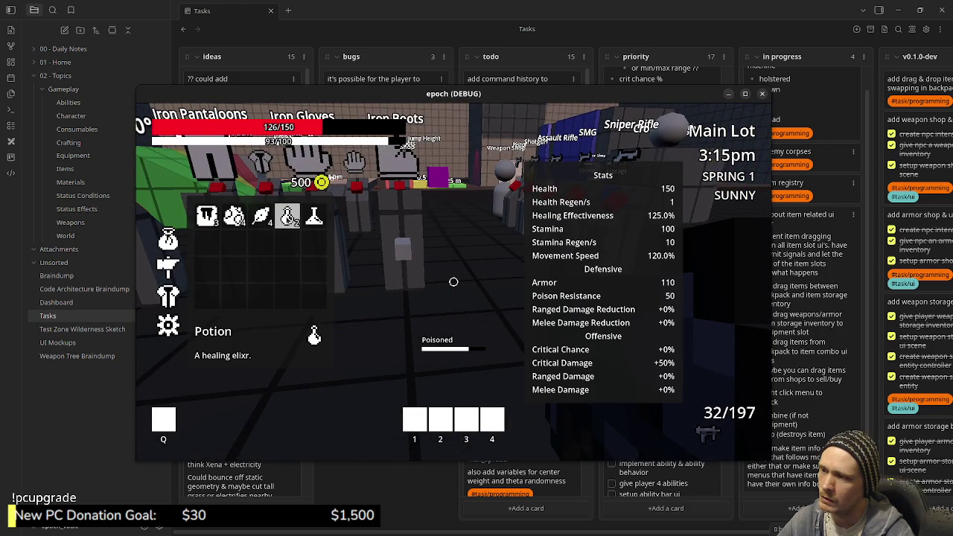
key(e)
key(w)
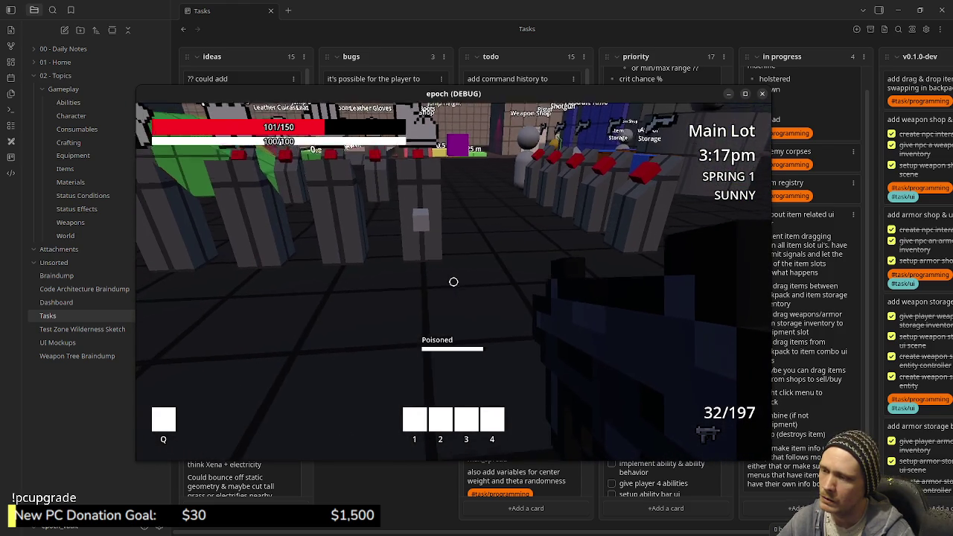
key(s)
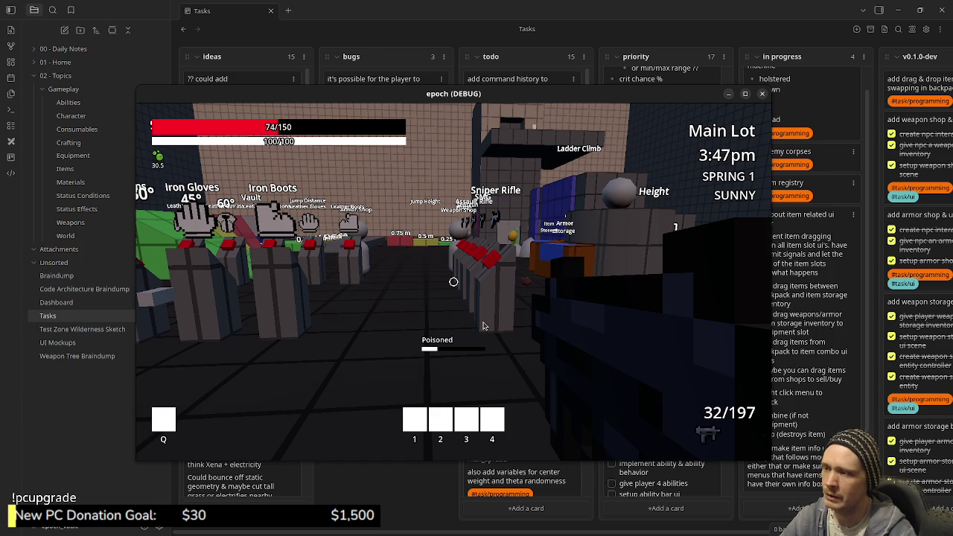
Step: Check the inventory, walk toward the item racks, and shoot the slimes until ammo reads 22/197
key(Tab)
key(Tab)
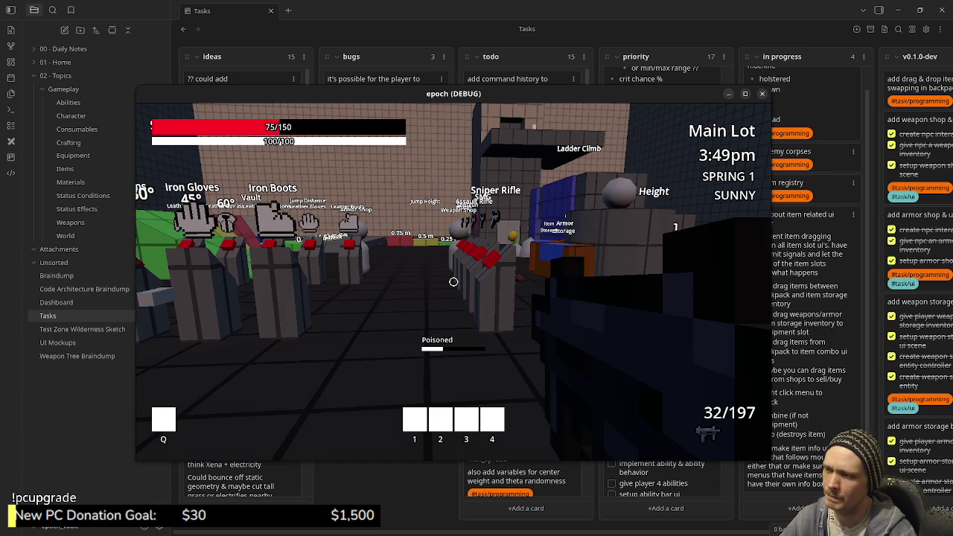
key(w)
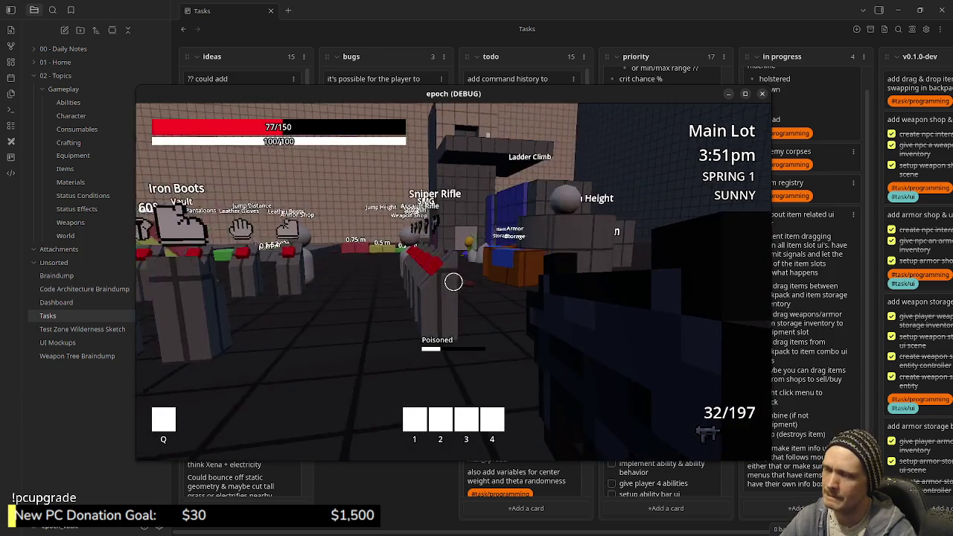
key(w)
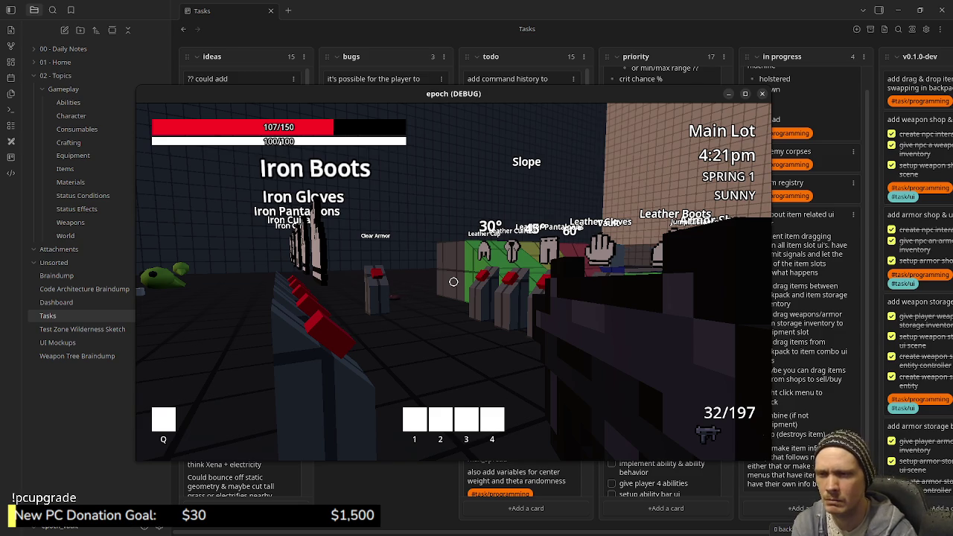
key(w)
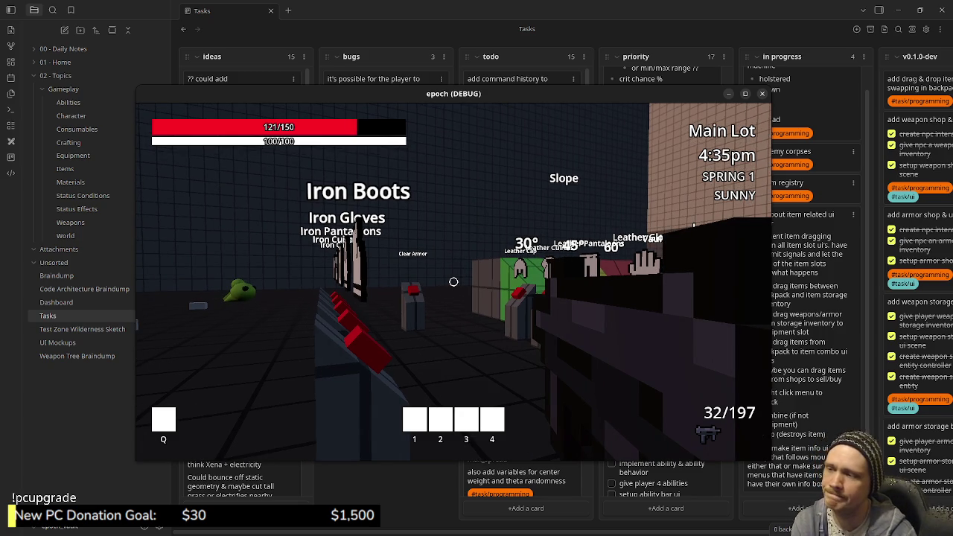
drag(453, 283, 453, 282)
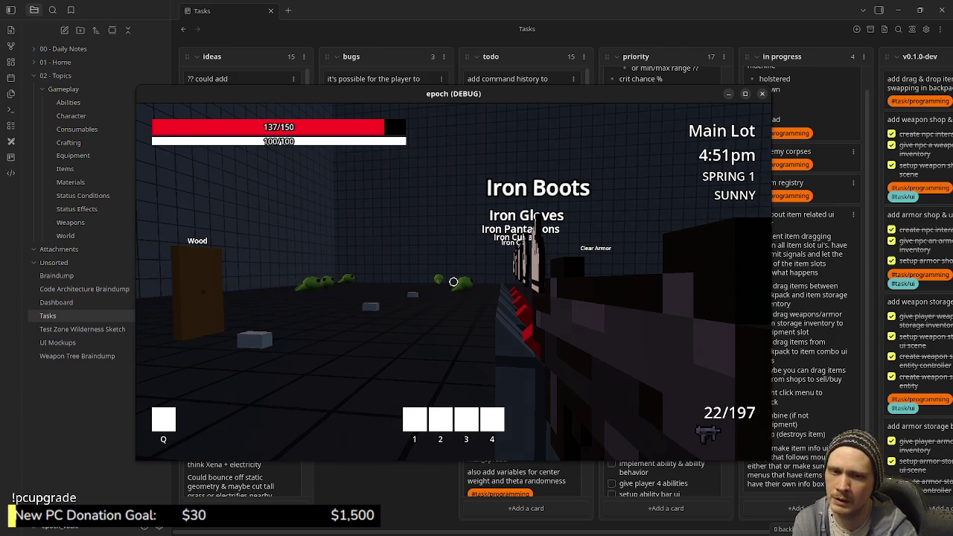
Step: Explore Main Lot's jump-distance lanes, green 30° and 45° slopes, and corner rooms
key(w)
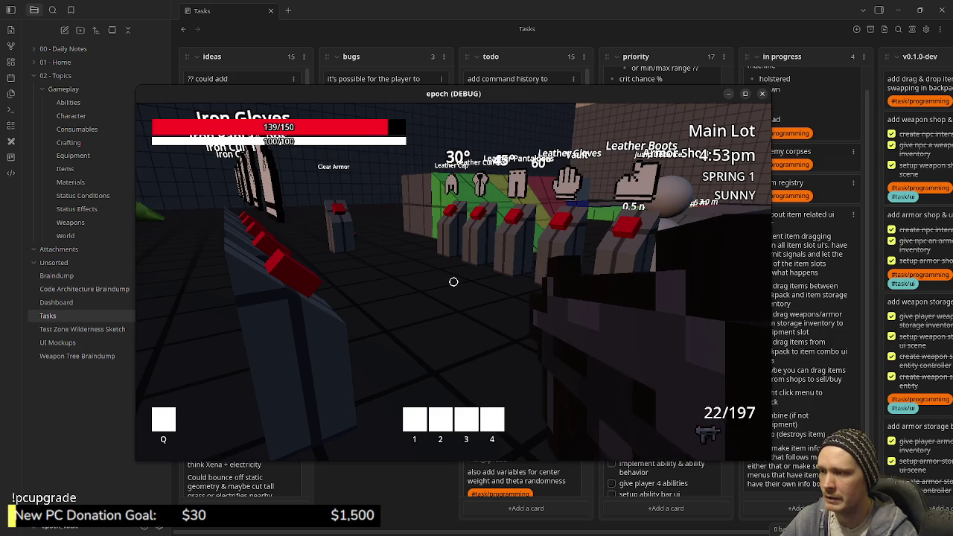
key(w)
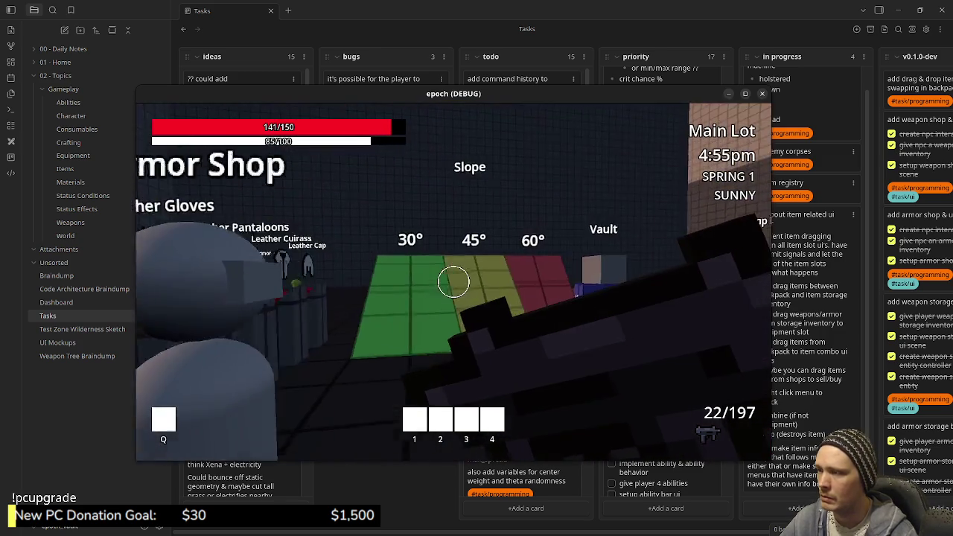
key(w)
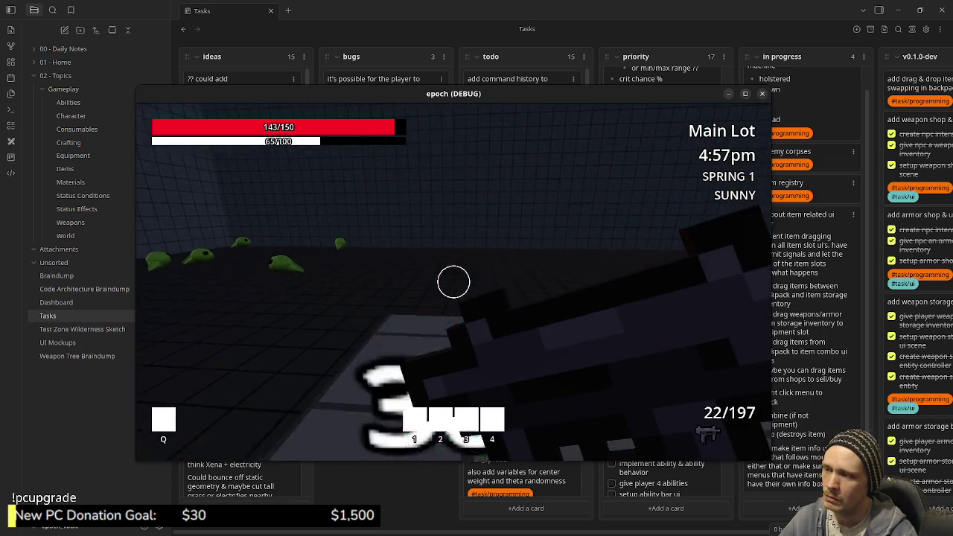
key(w)
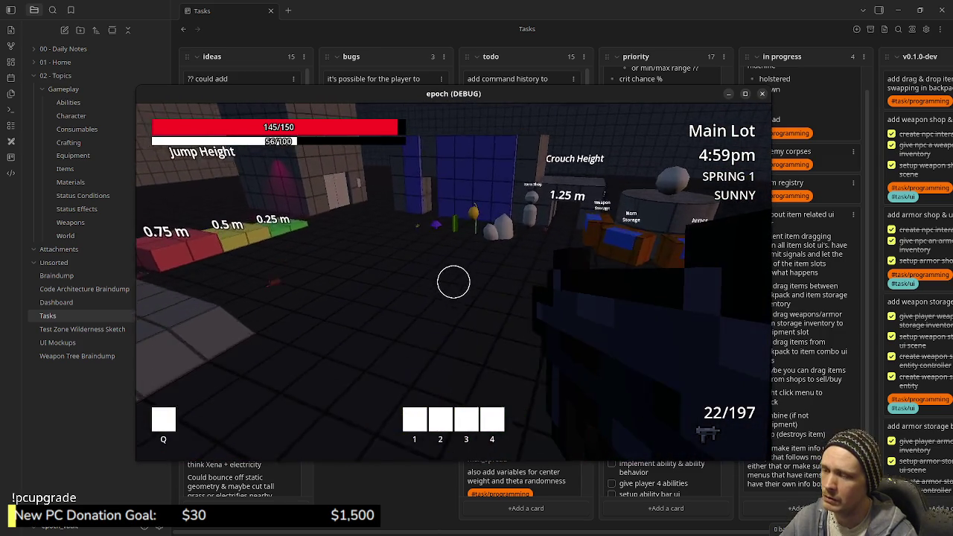
key(w)
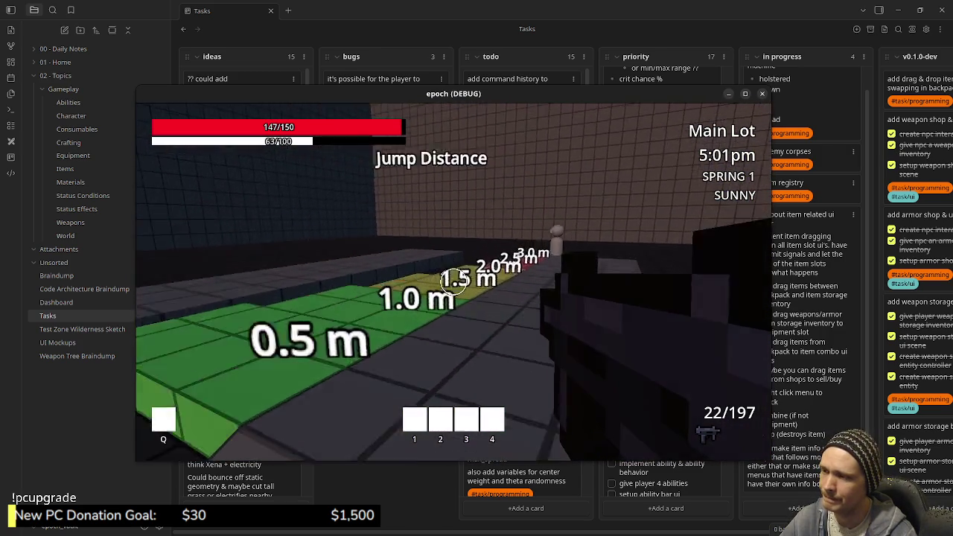
key(w)
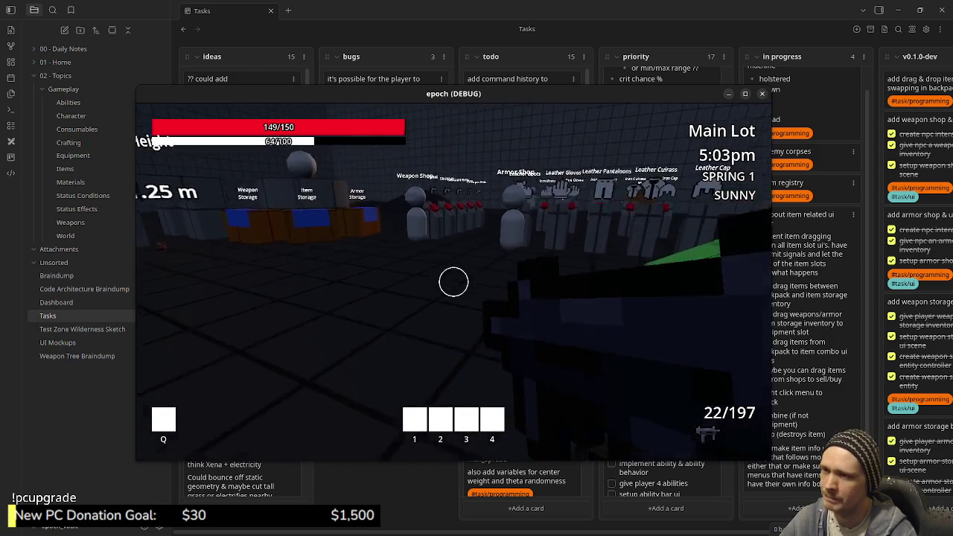
key(w)
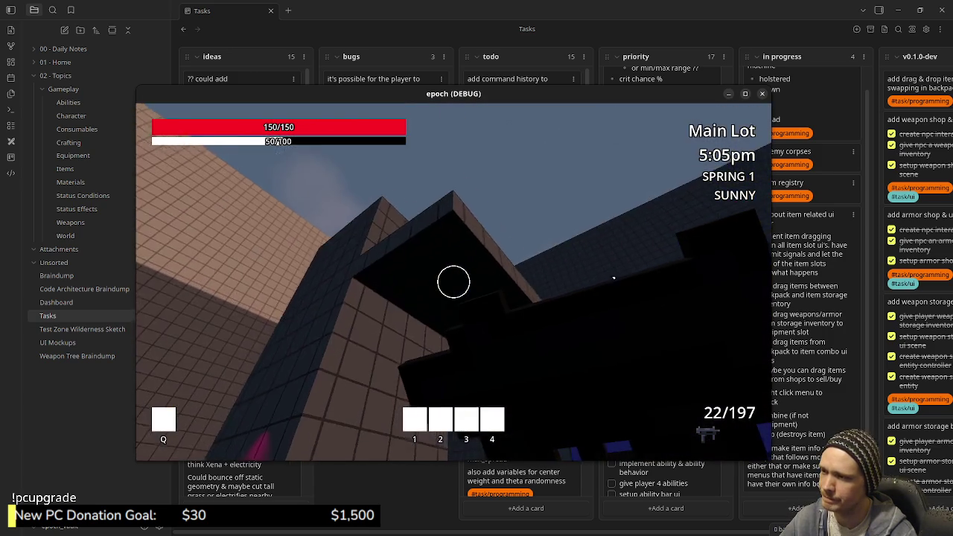
key(w)
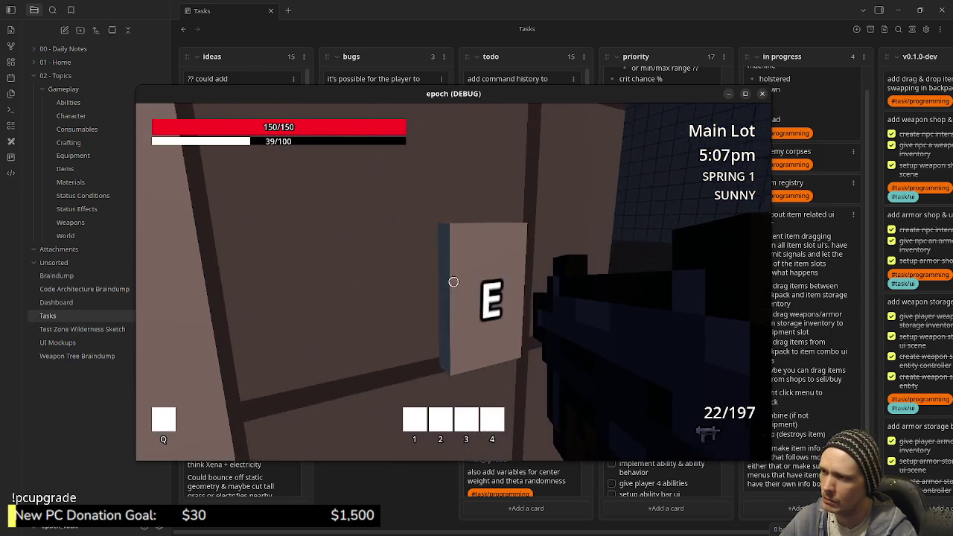
key(w)
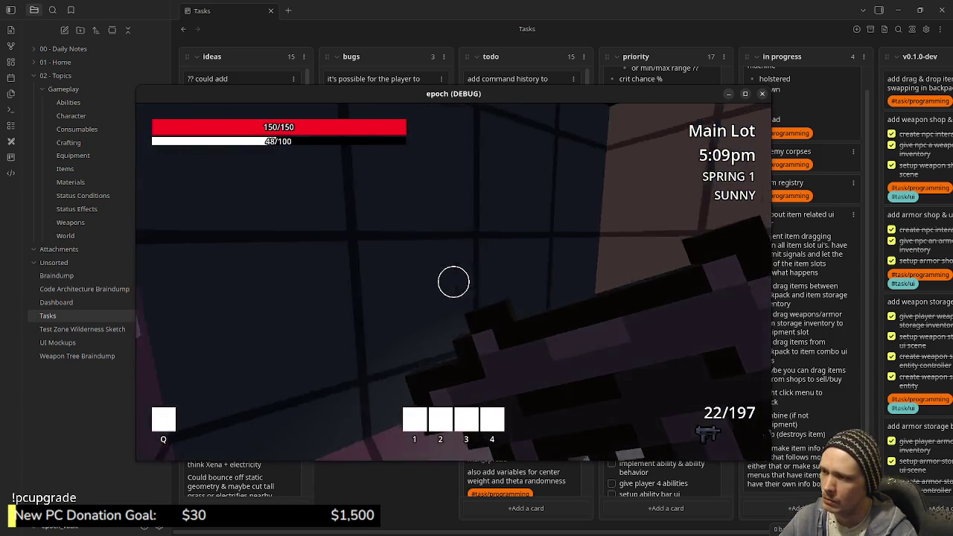
key(w)
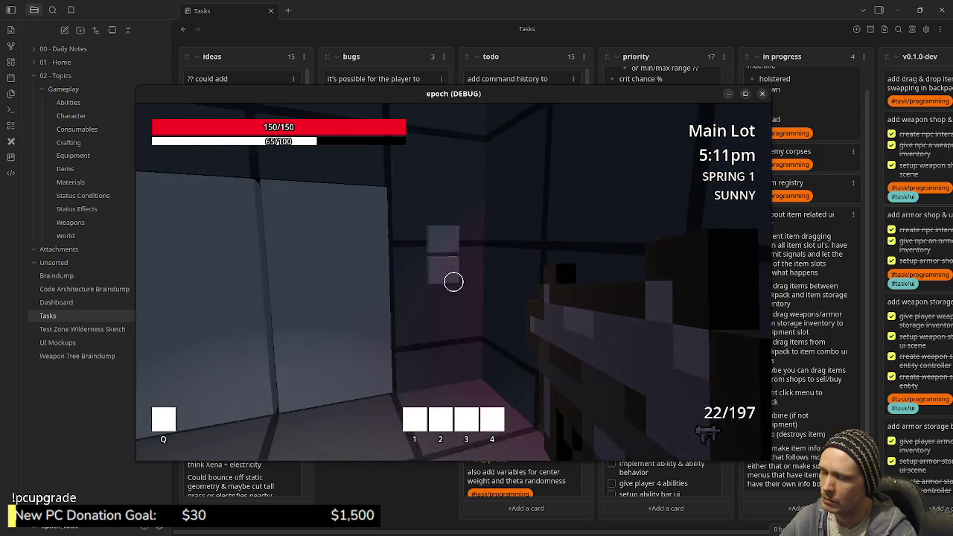
key(w)
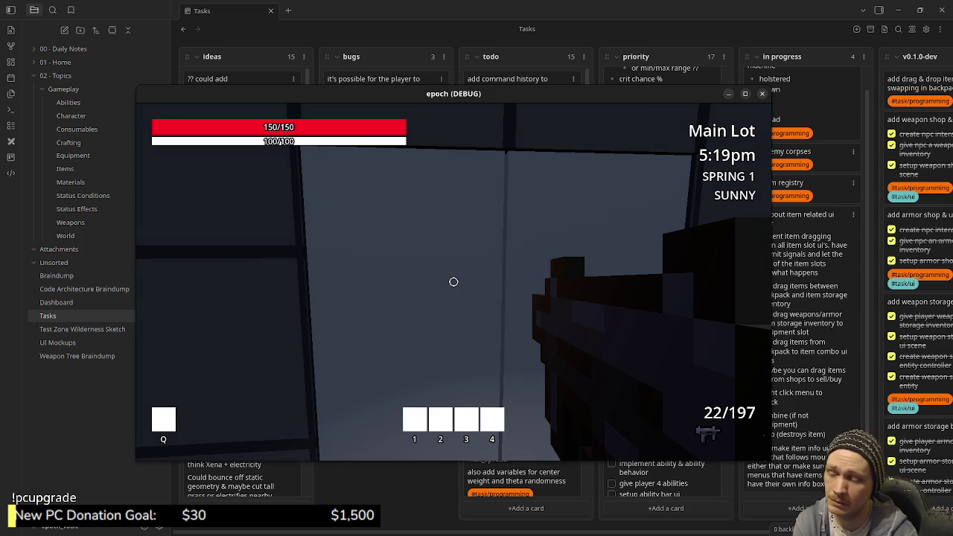
Step: Jump to overlook the lot, then walk down past the slope into the portal to Town
key(s)
key(space)
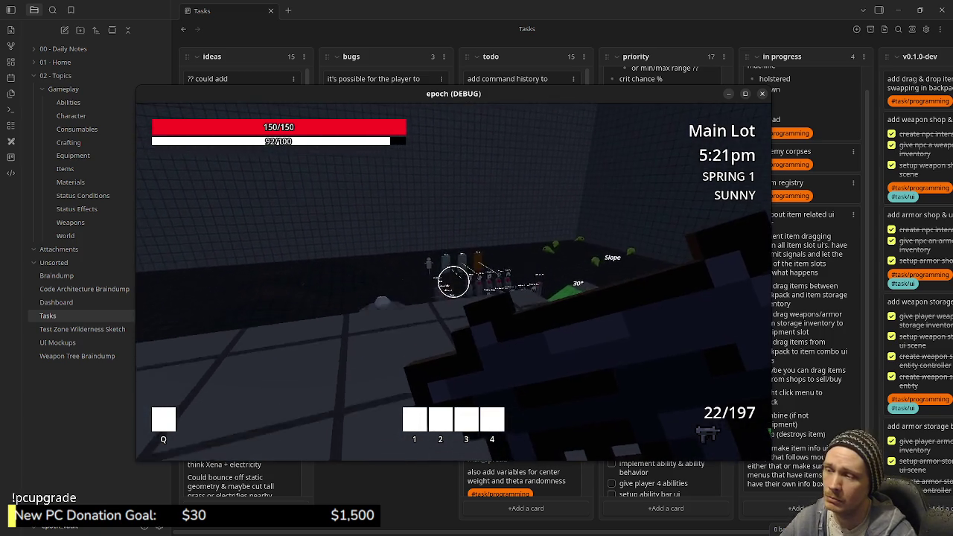
key(w)
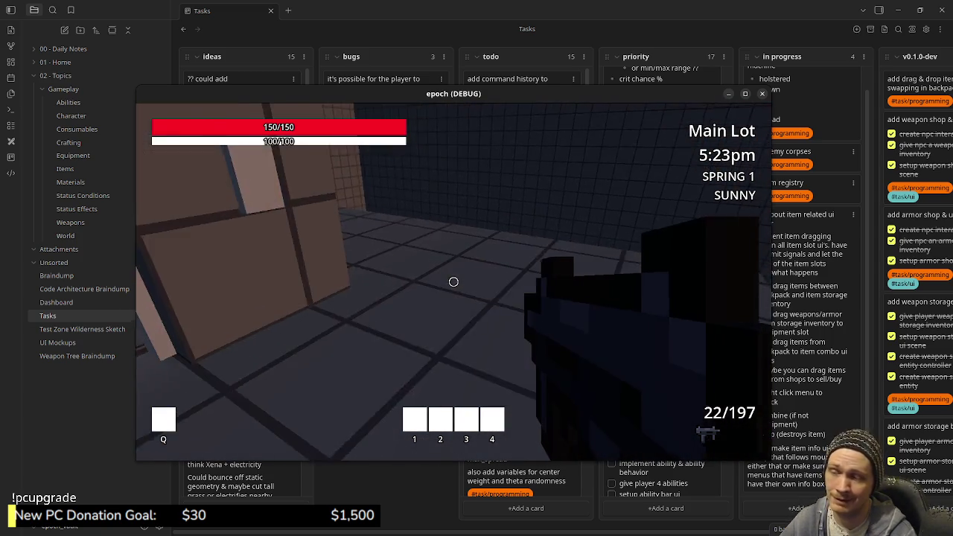
key(w)
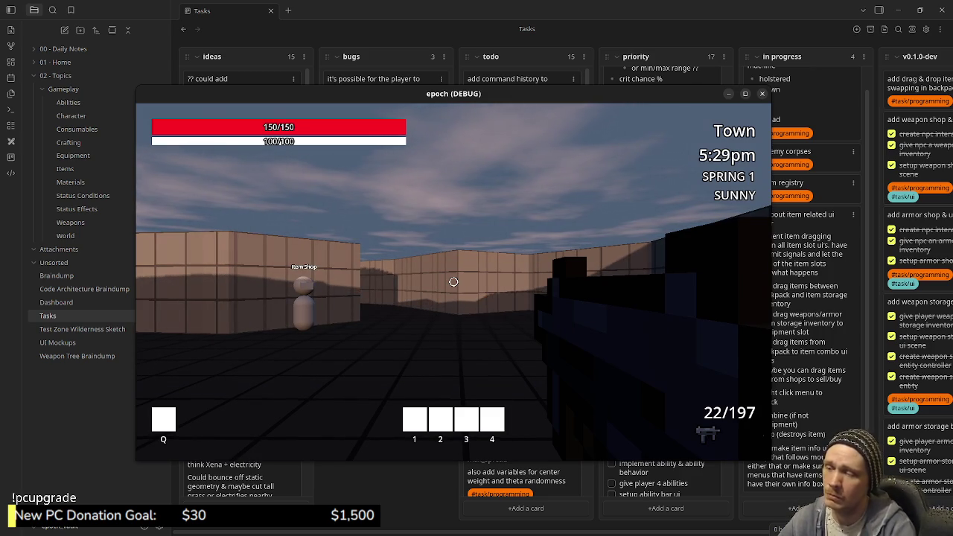
Step: Walk past the Item Shop NPCs along the corridor into the blue portal to Wilderness
key(w)
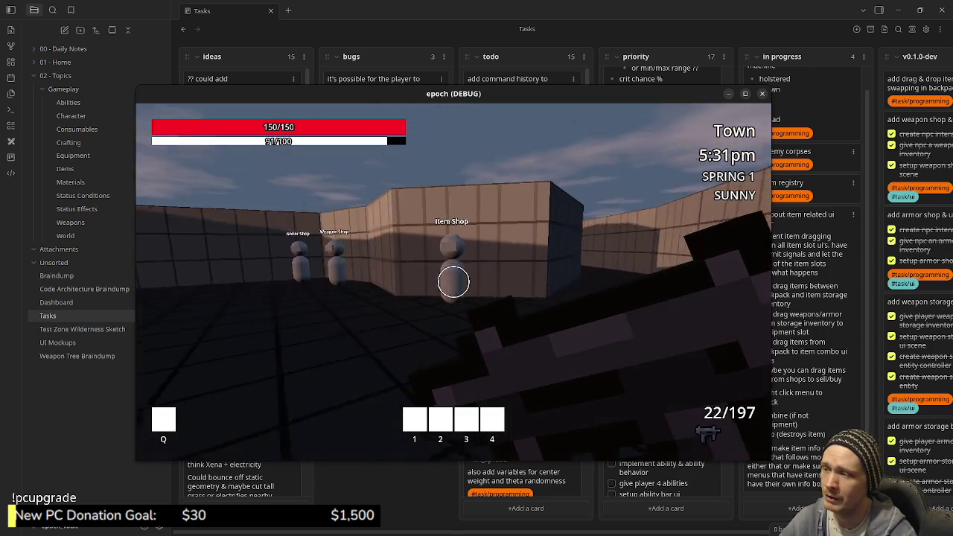
mouse_move(453, 282)
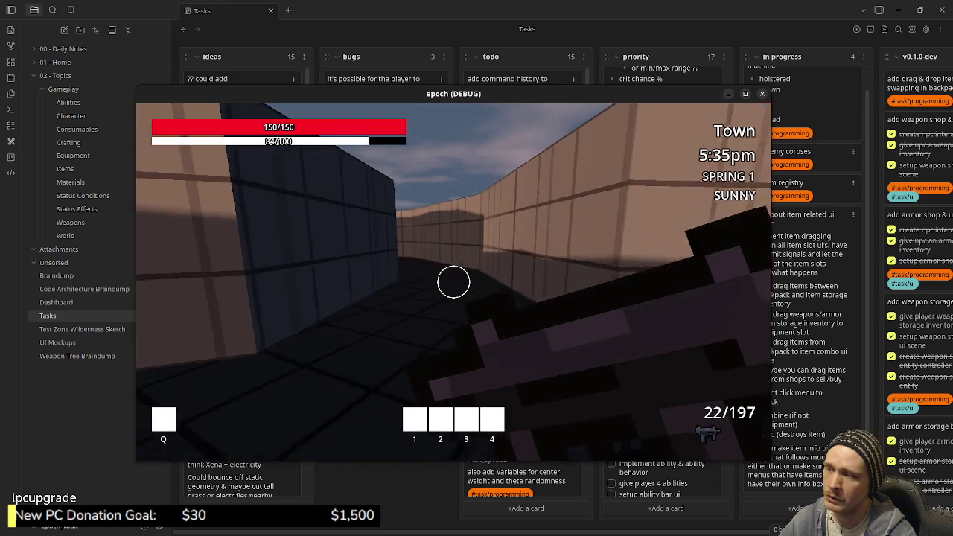
key(w)
key(w)
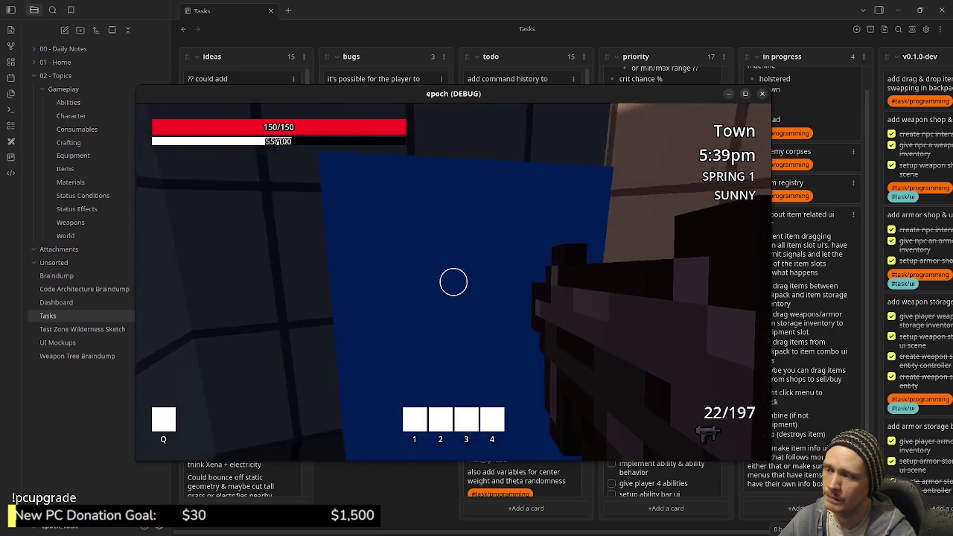
key(w)
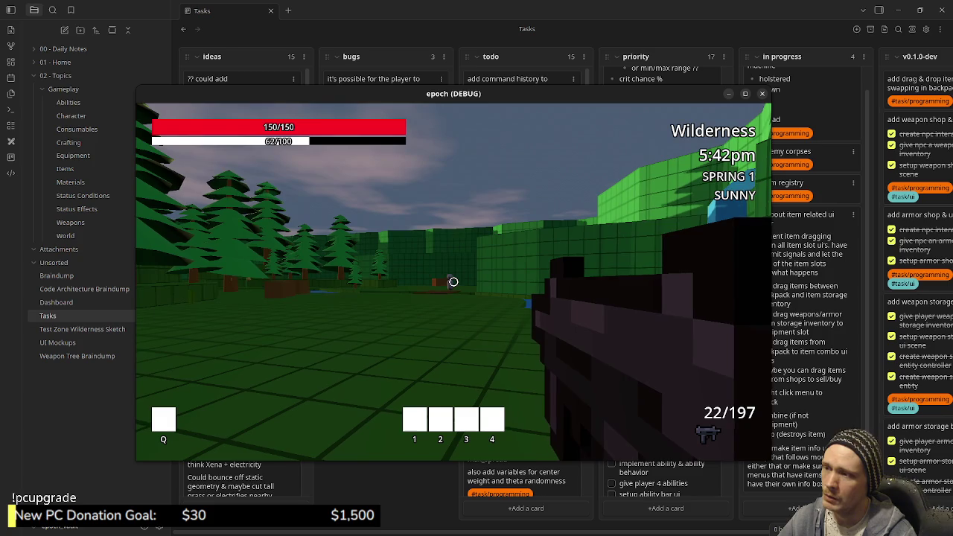
Step: Cross the green Wilderness room into its portal back to Town and head toward the Weapon Craft NPCs
key(w)
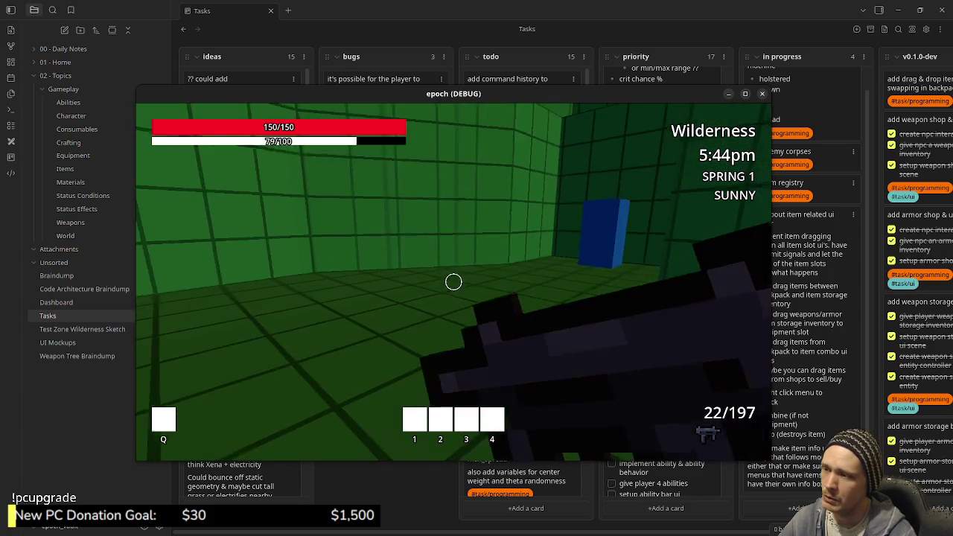
key(w)
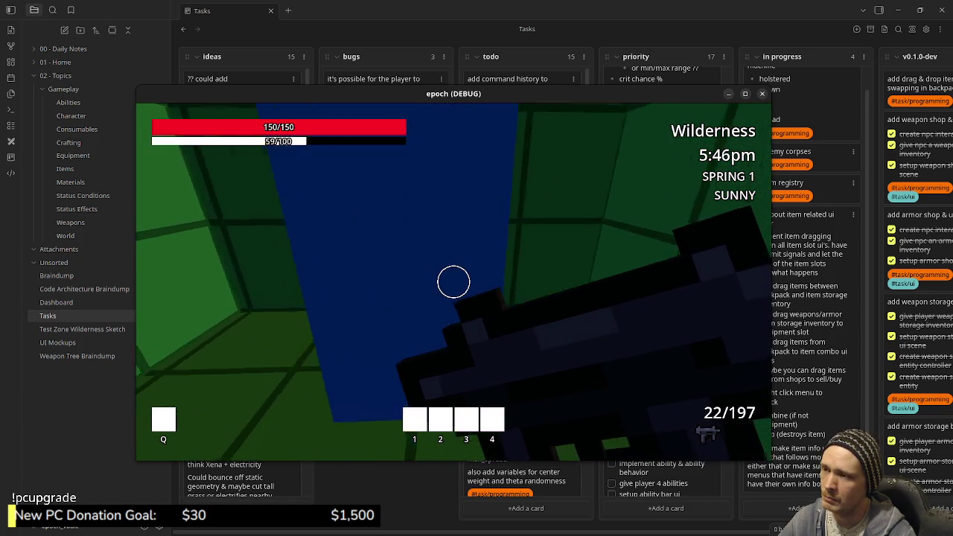
key(w)
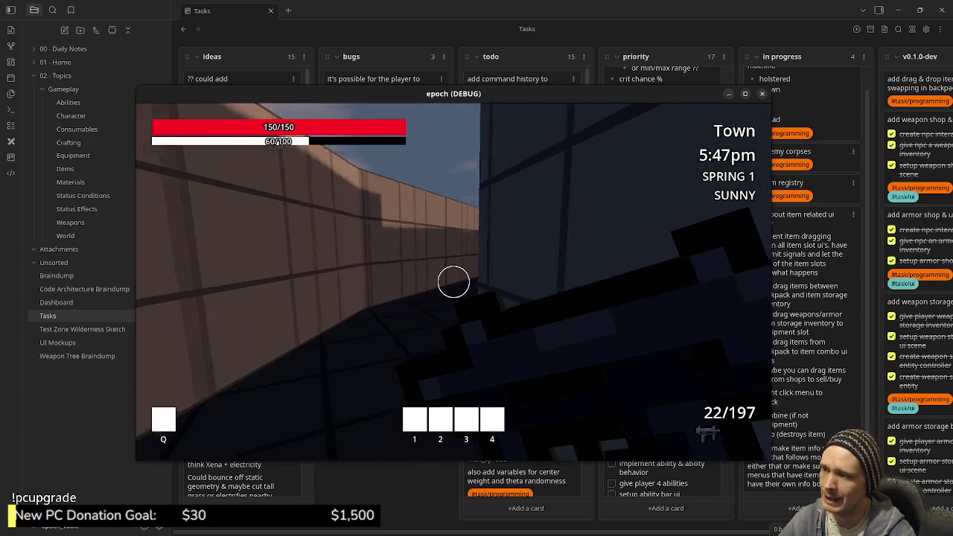
key(w)
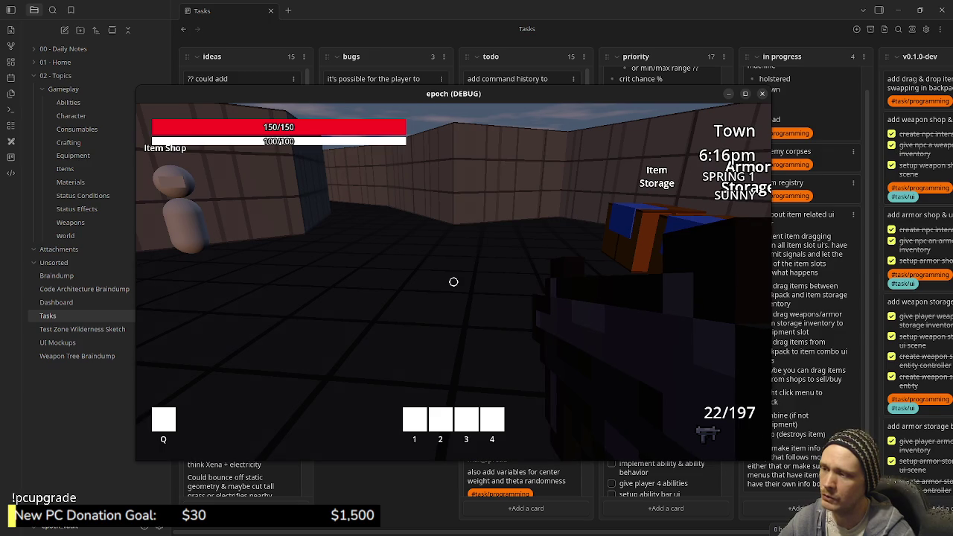
Step: Visit the storage crates beside the weapon crafter, then close the epoch game window
key(w)
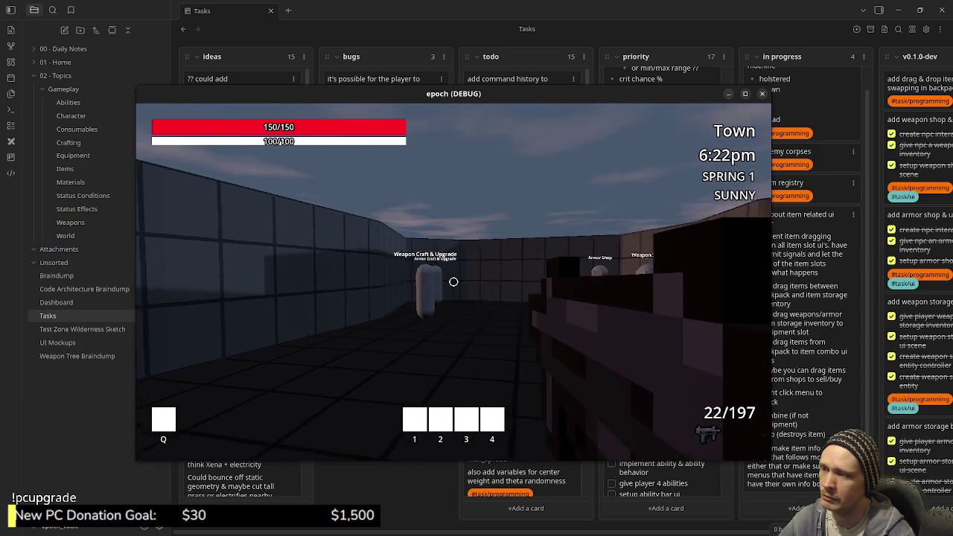
key(space)
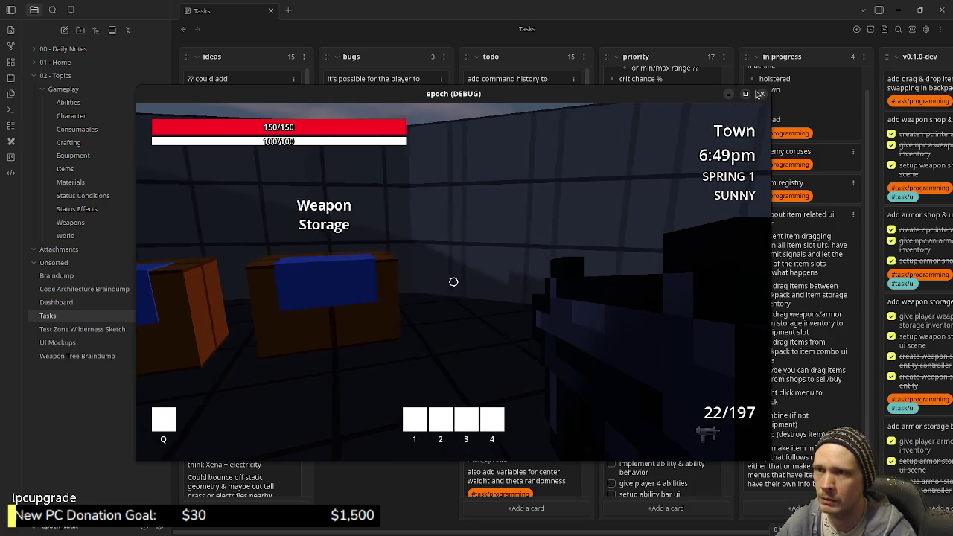
click(895, 11)
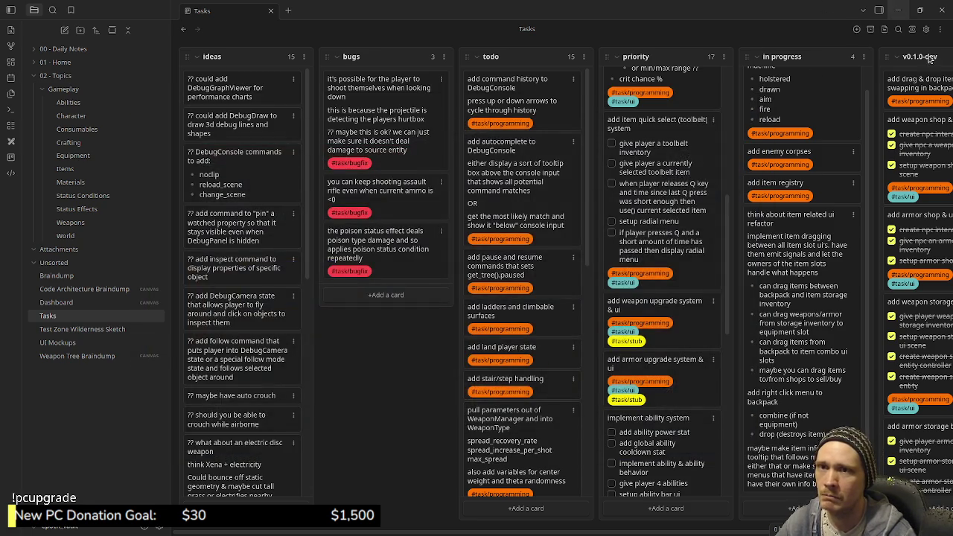
Step: Minimize Obsidian and use the Super-key window overview to switch back to Godot's script editor and beyond
click(896, 11)
key(super)
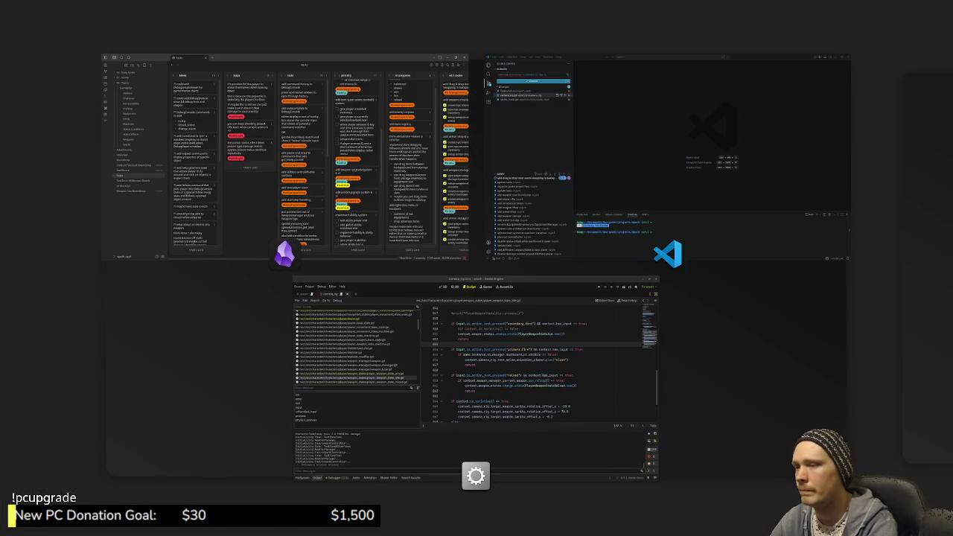
key(super)
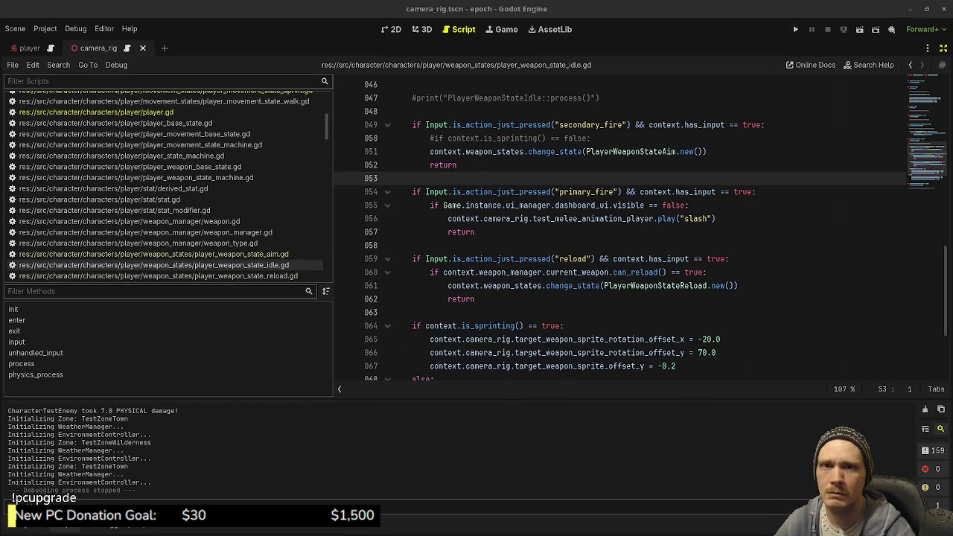
key(super)
key(super)
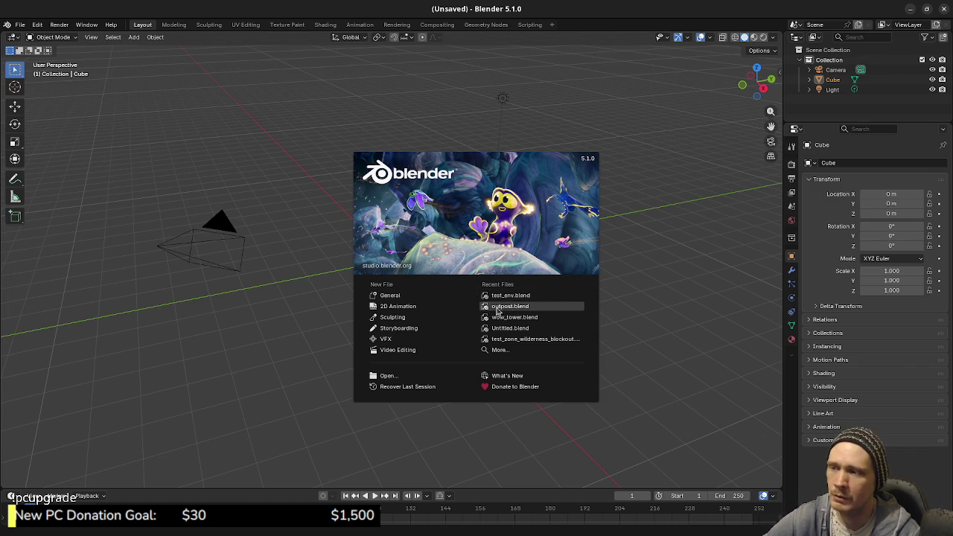
Step: Open test_env.blend from Recent Files, widen the UV Editor, orbit the terrain, and start walk navigation
click(511, 300)
mouse_move(480, 376)
mouse_down()
mouse_move(553, 421)
mouse_move(602, 407)
mouse_move(562, 376)
mouse_up()
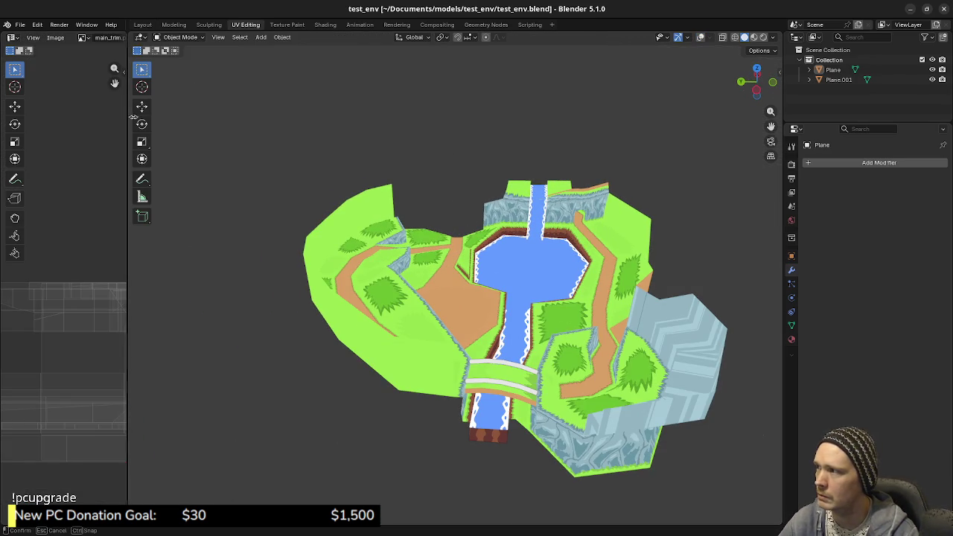
drag(128, 81, 341, 186)
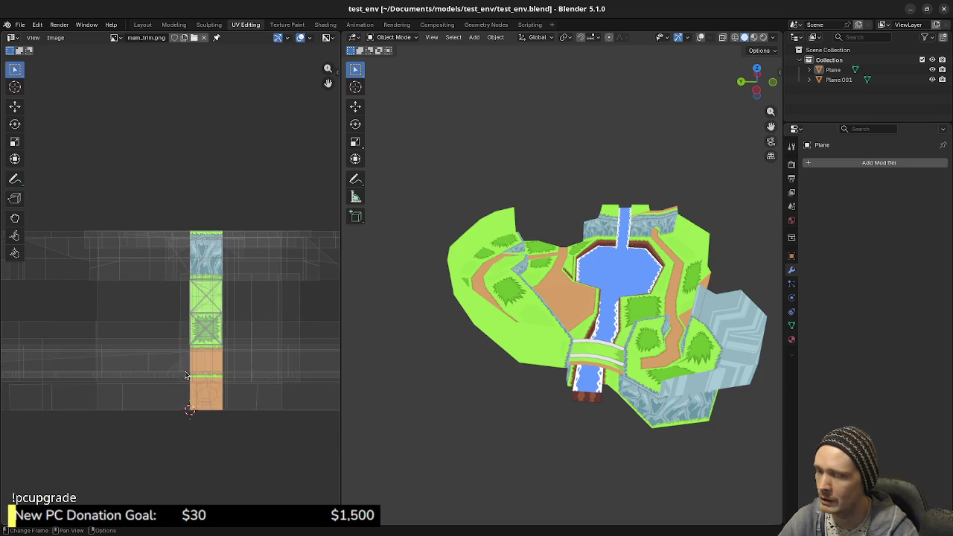
drag(566, 350, 601, 374)
scroll(601, 374, up, 5)
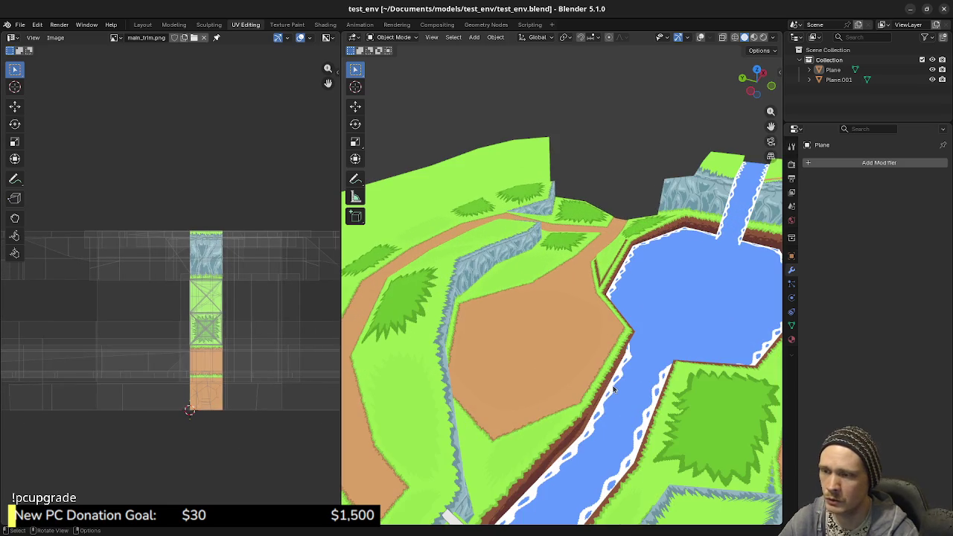
key(shift+grave)
Step: Walk around the pool to view the waterfall, rocky ridge and pillar by the cliff
key(w)
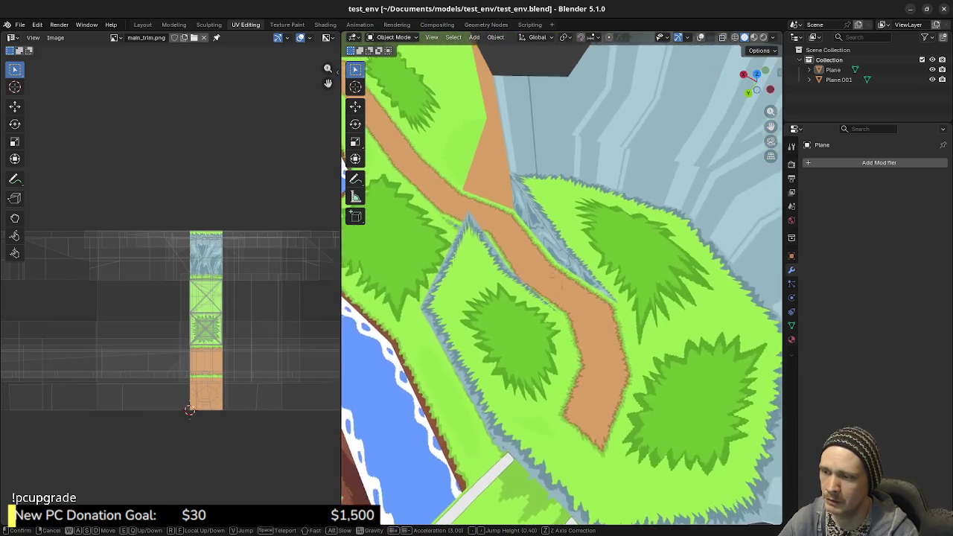
key(s)
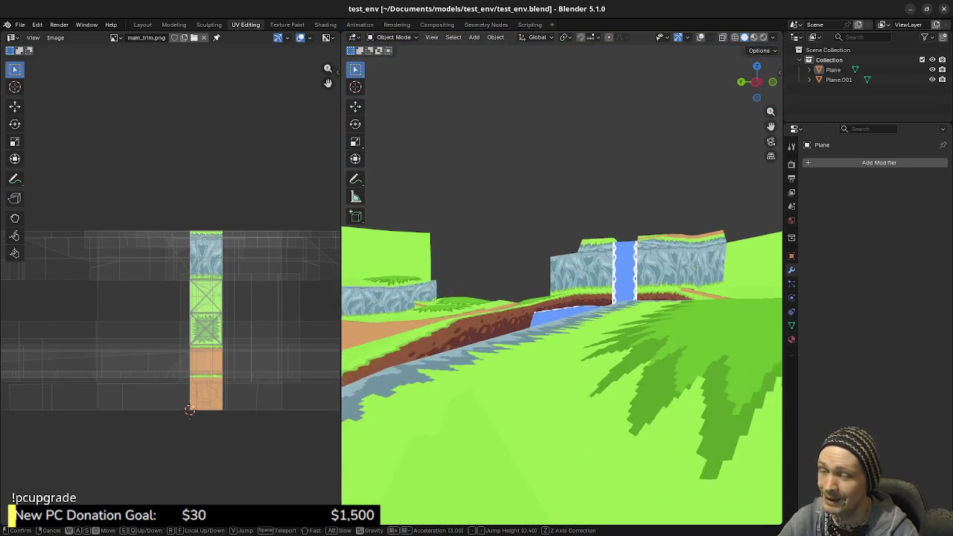
key(w)
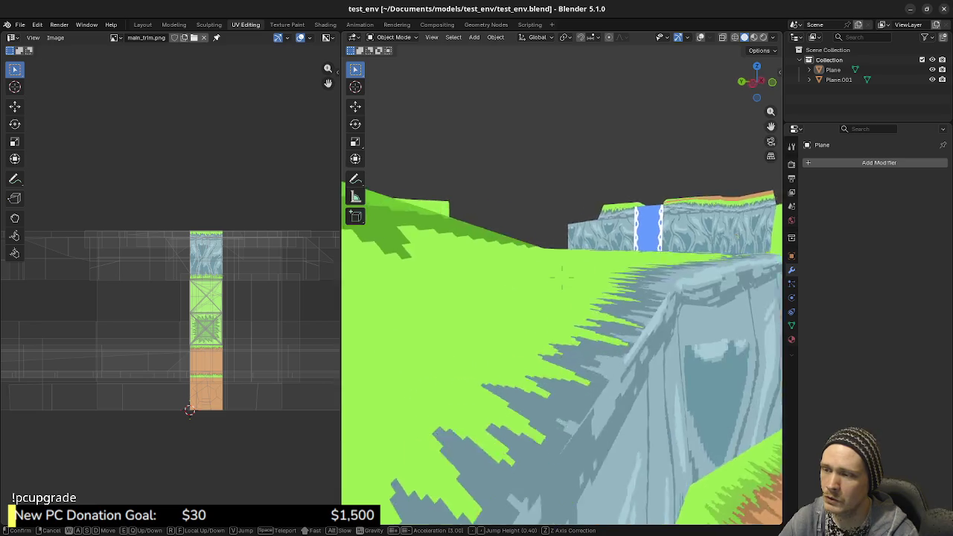
key(s)
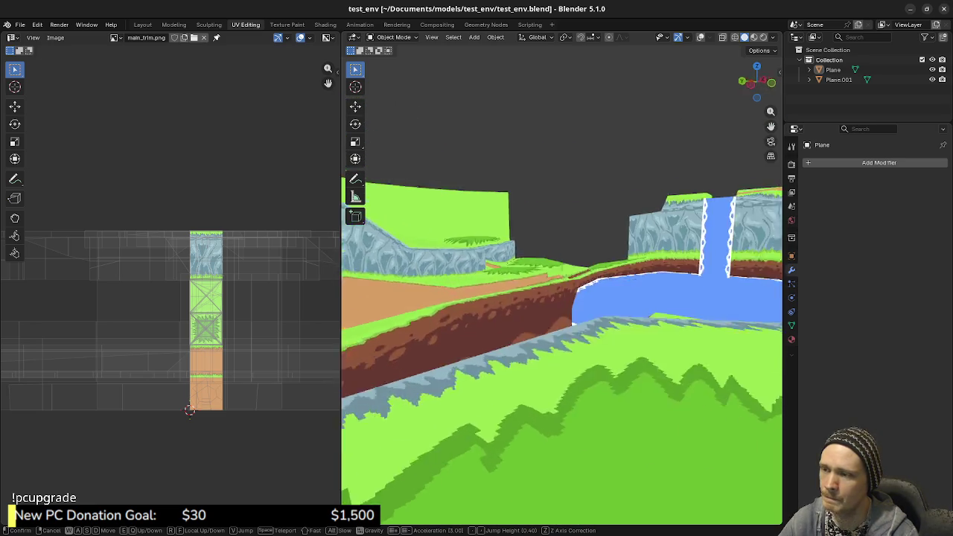
key(w)
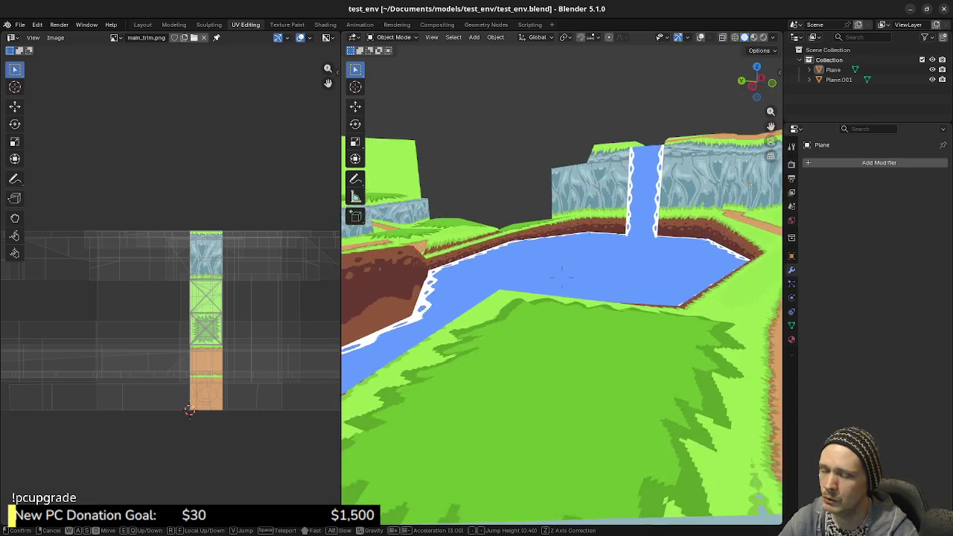
key(w)
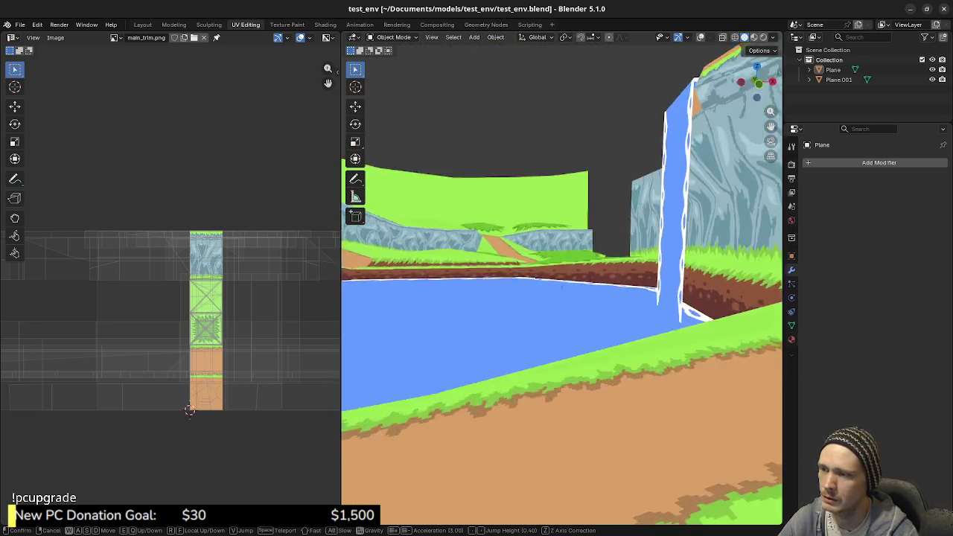
key(w)
key(w)
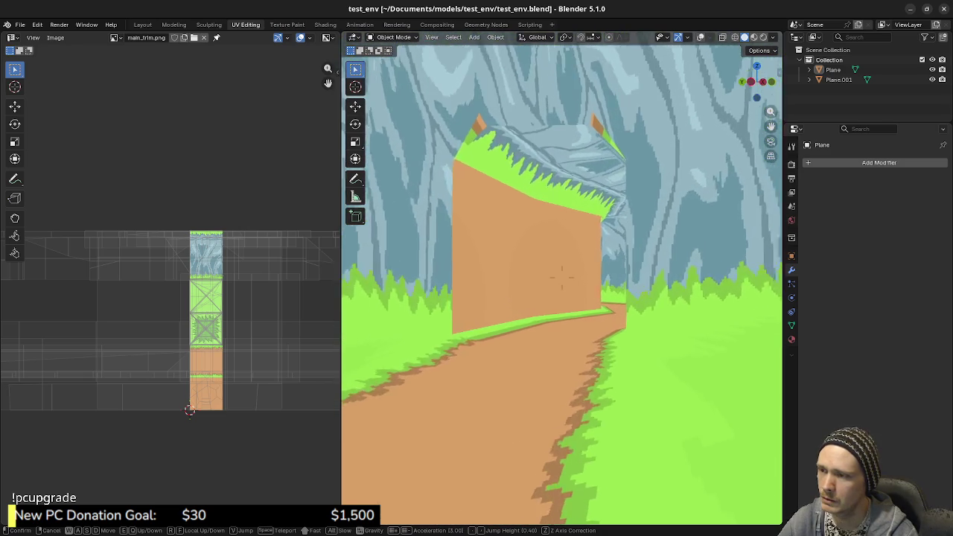
key(s)
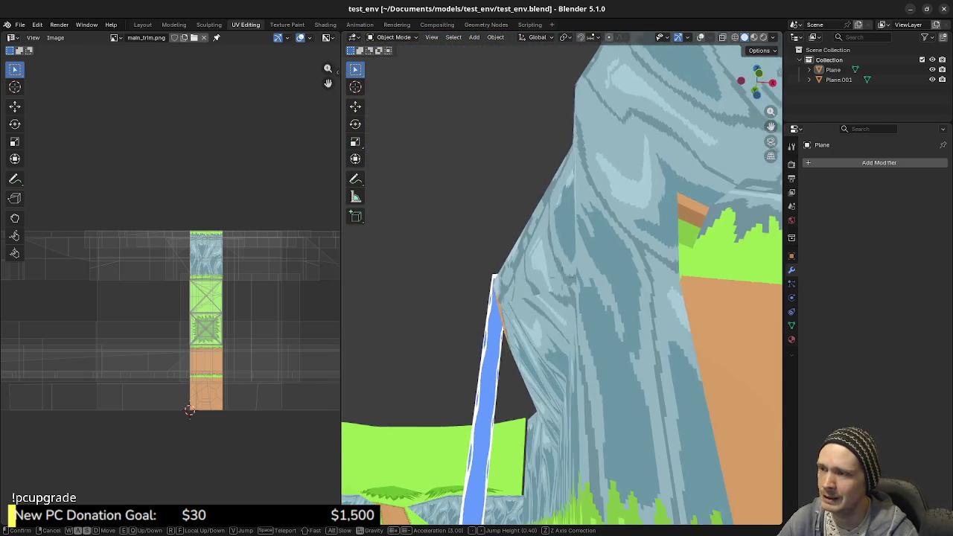
key(s)
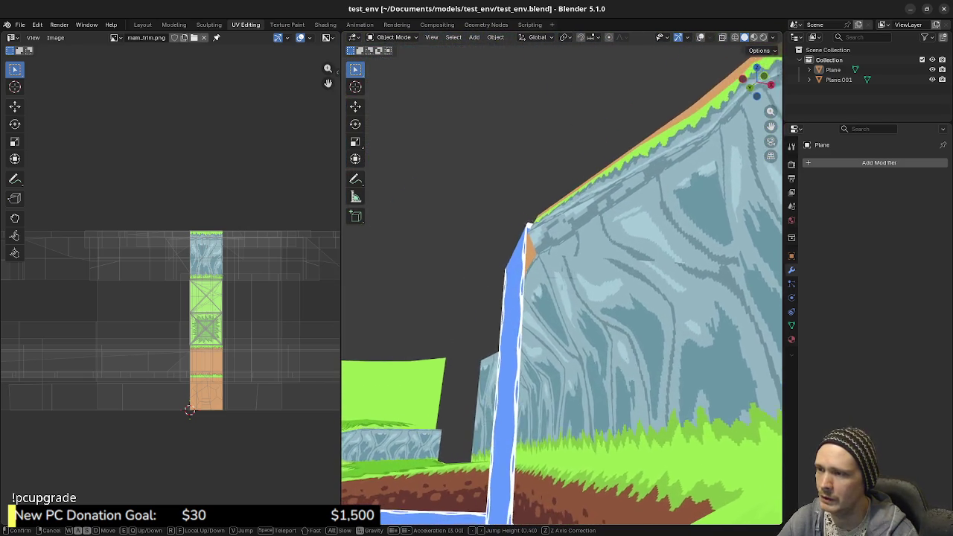
key(s)
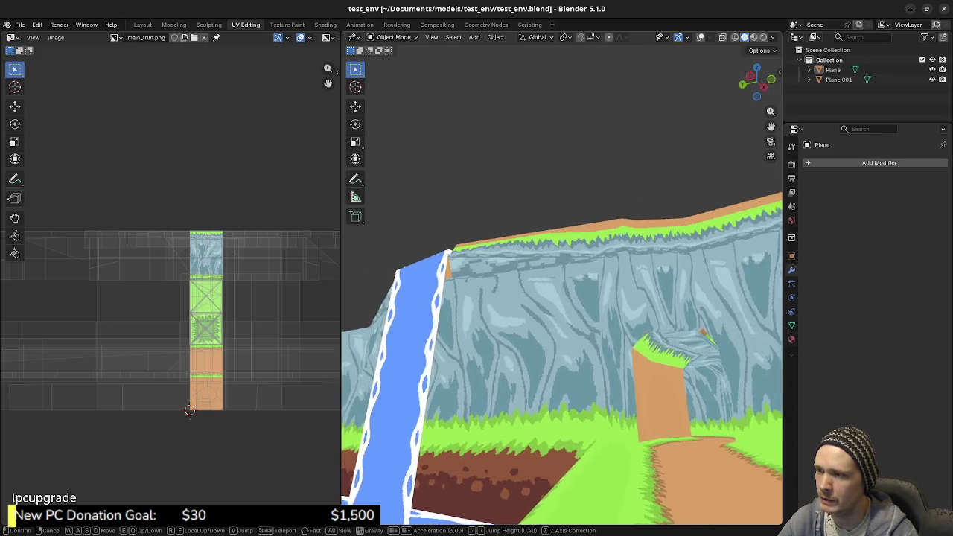
key(s)
key(w)
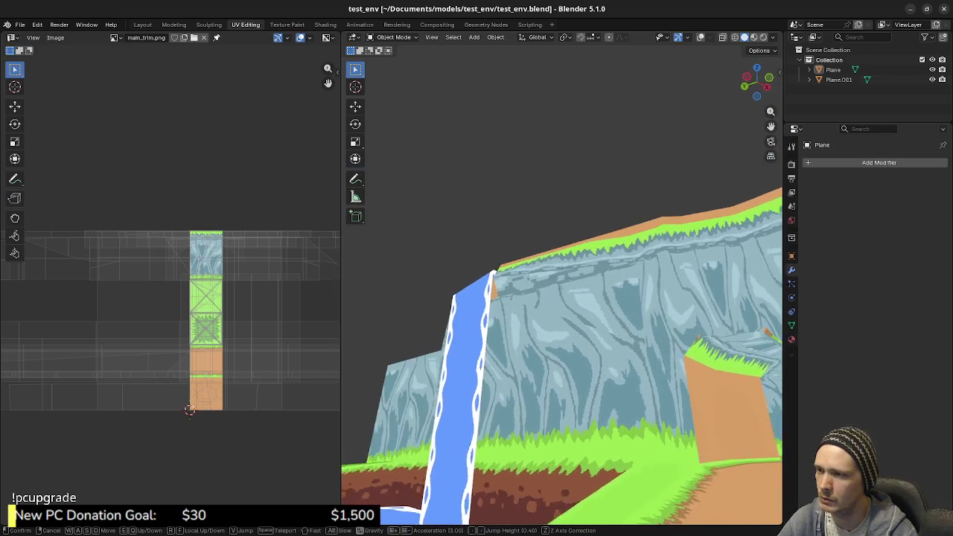
key(s)
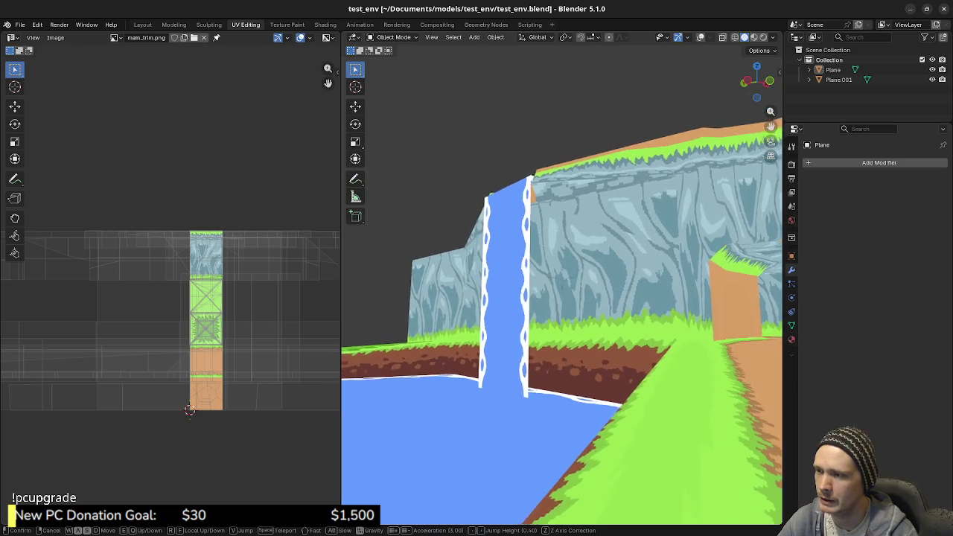
key(w)
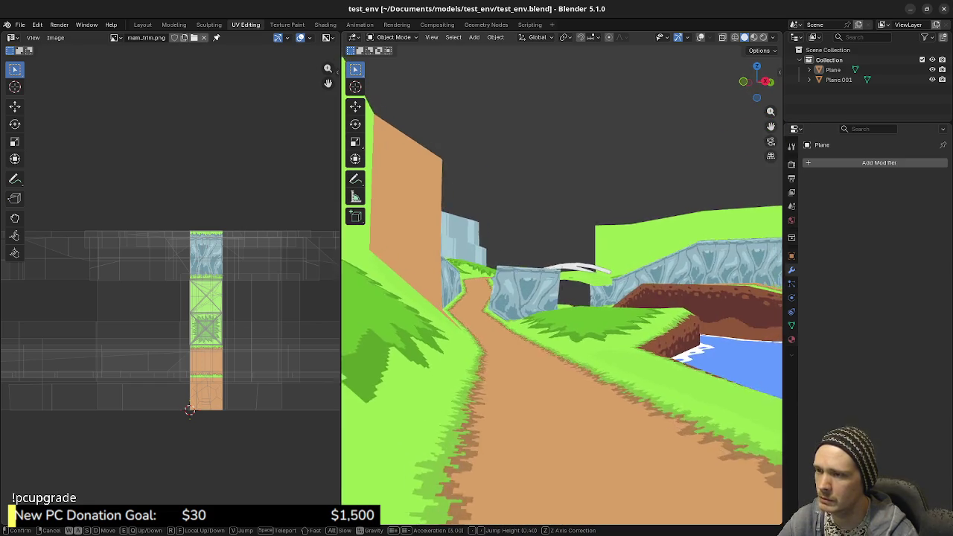
key(s)
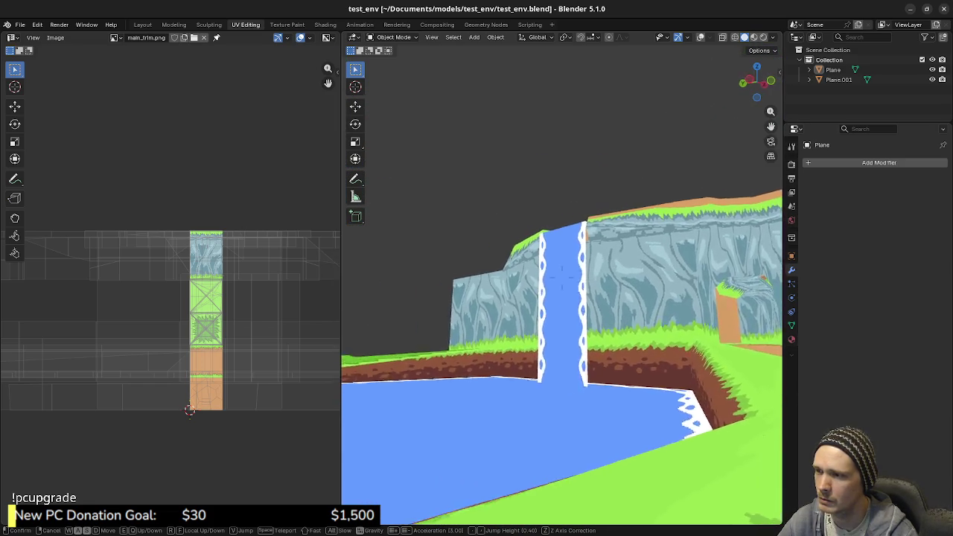
Step: Walk up the dirt path between the cliffs and over the grassy slope toward the bridge and ledges
key(w)
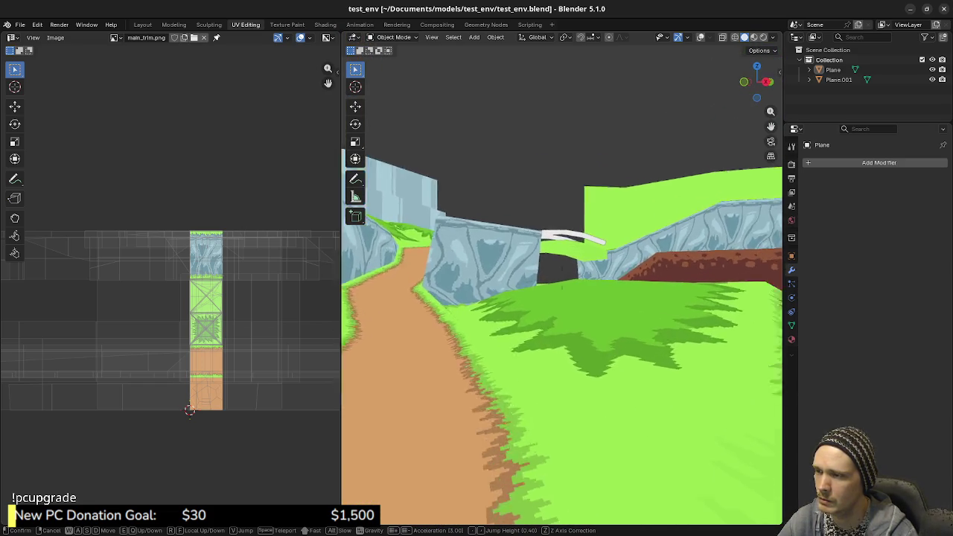
key(w)
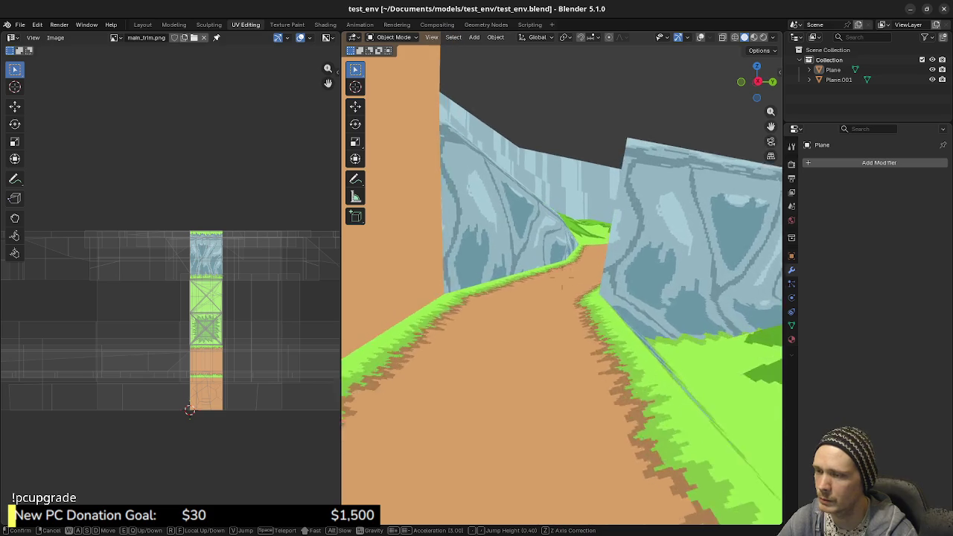
key(w)
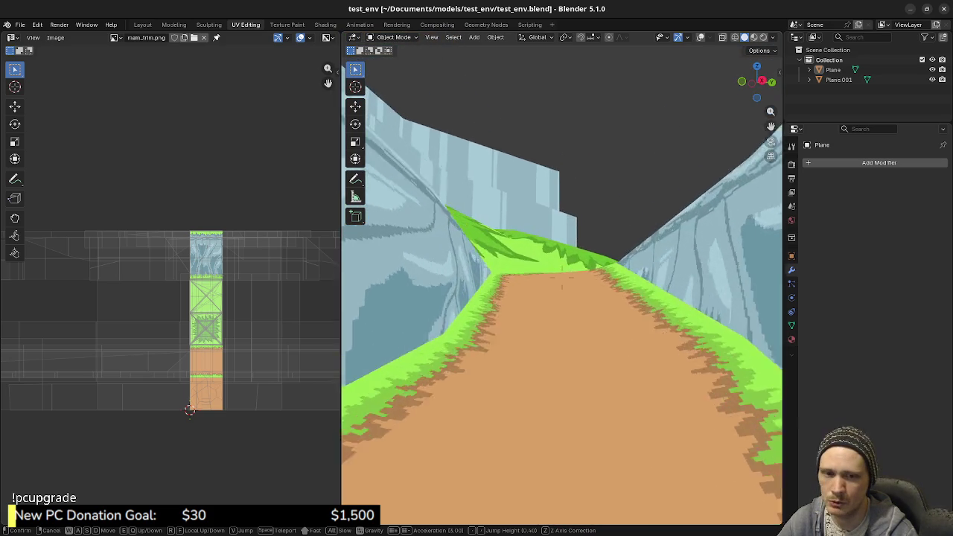
key(w)
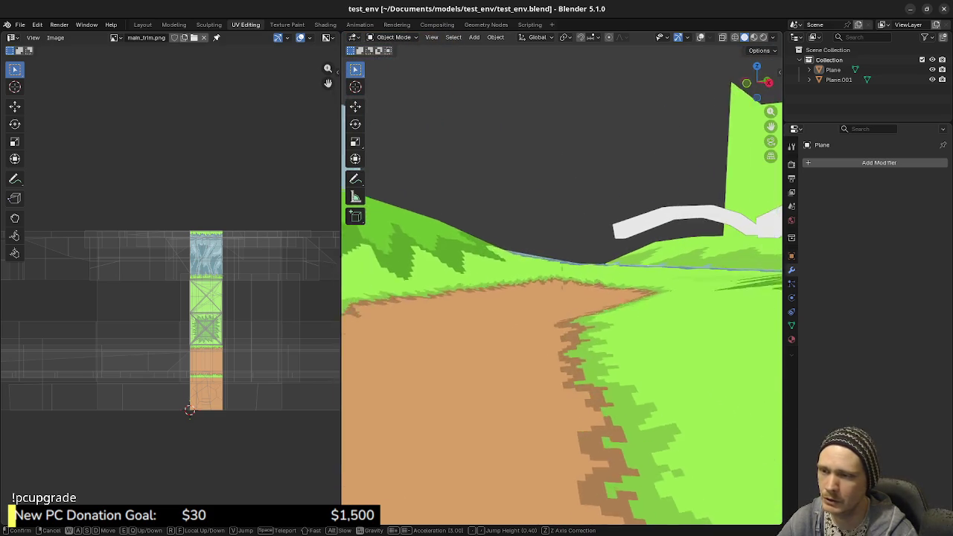
key(w)
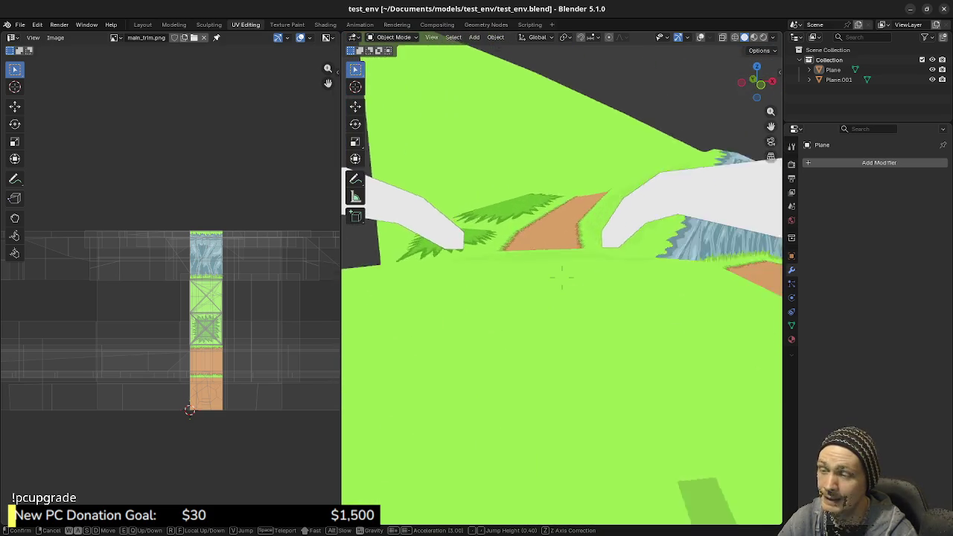
key(w)
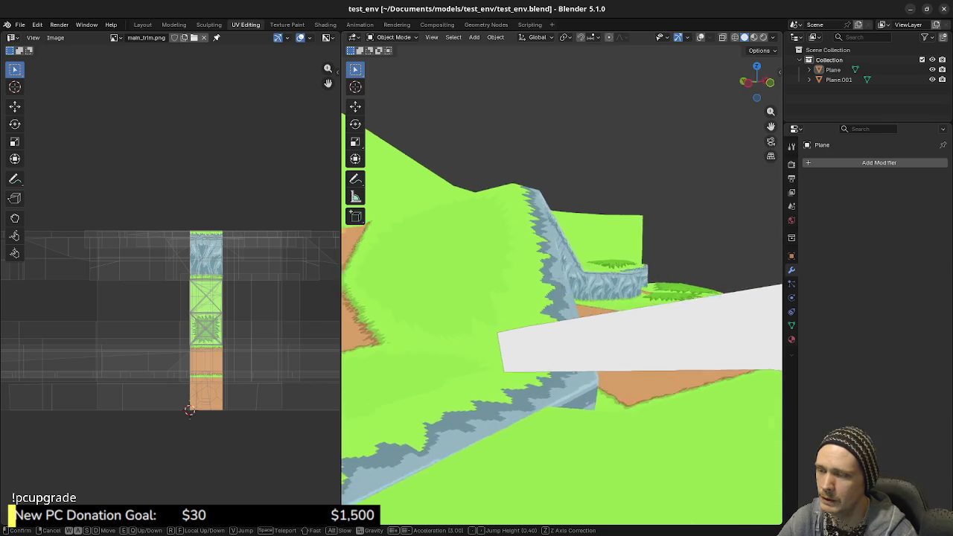
key(w)
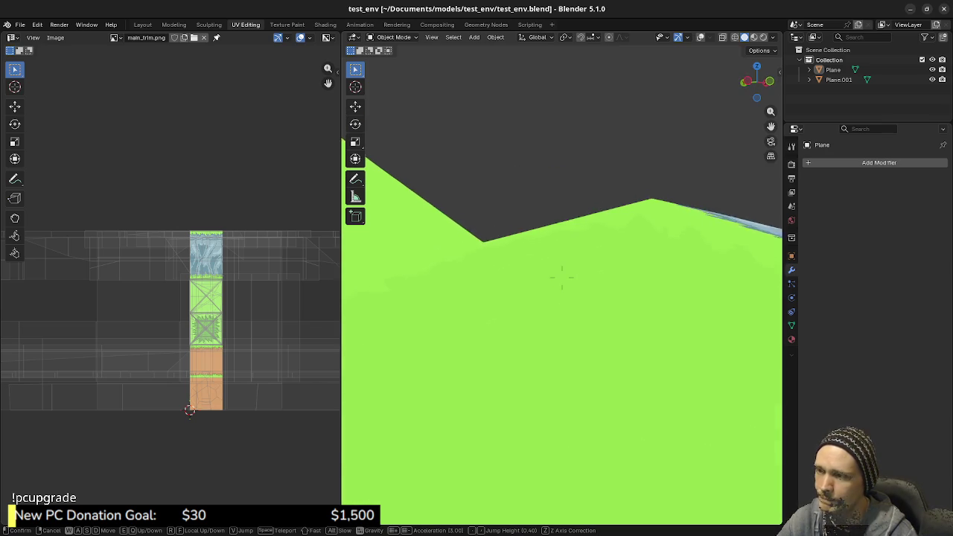
key(w)
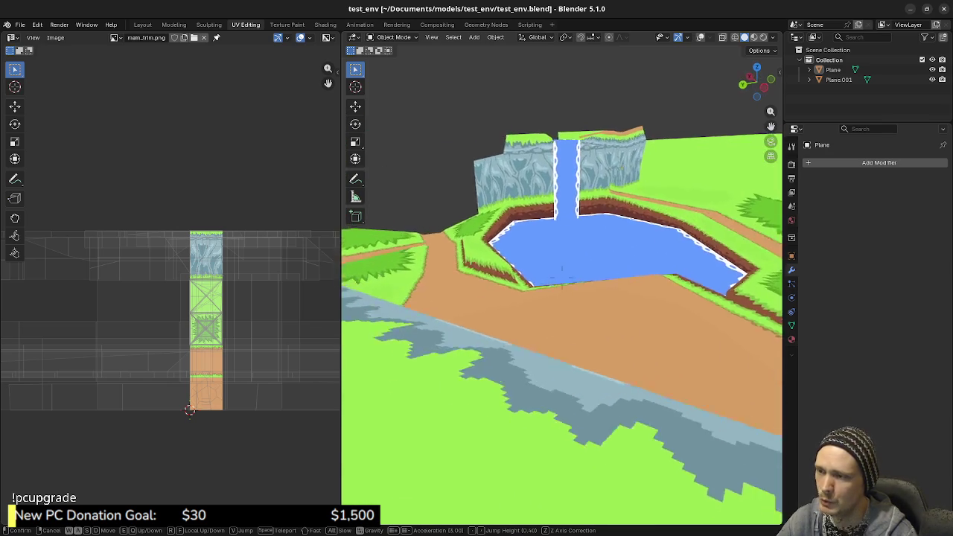
key(w)
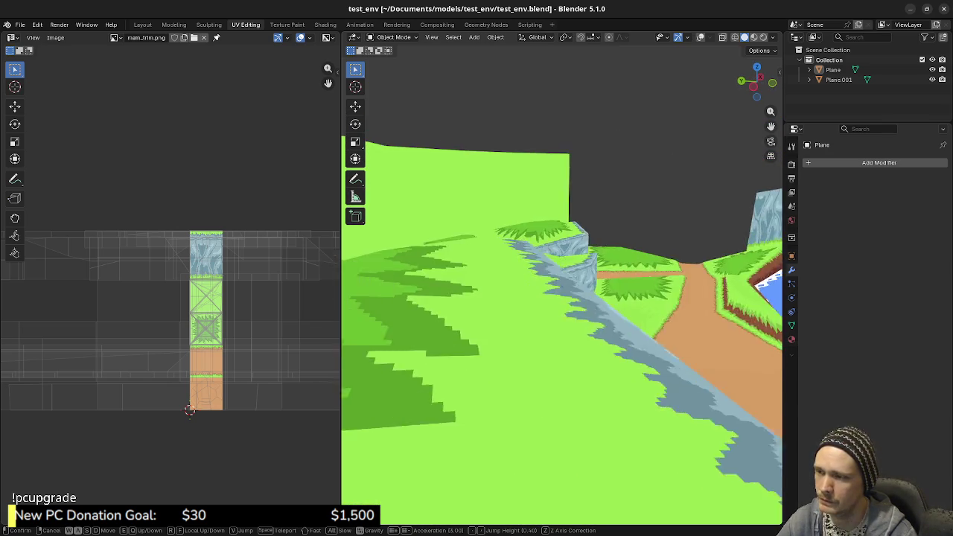
key(w)
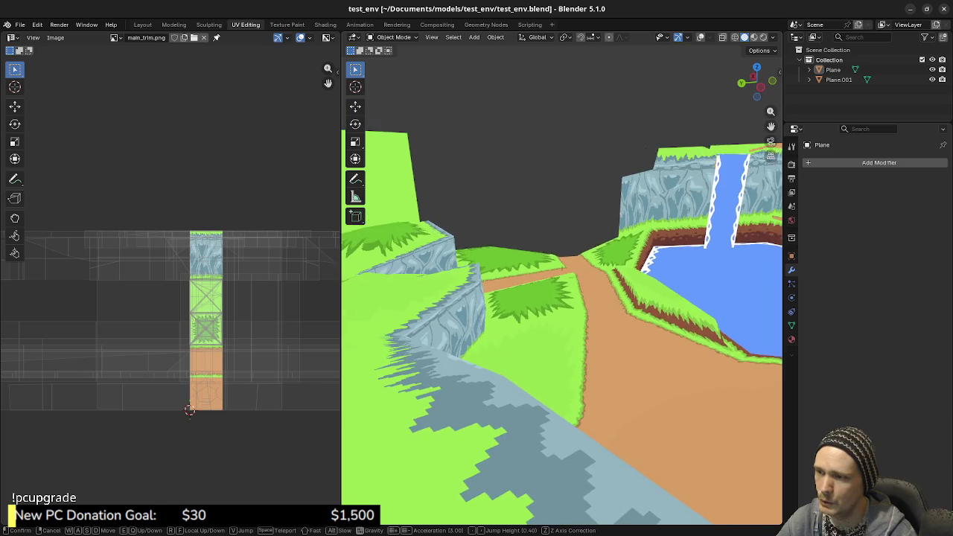
key(w)
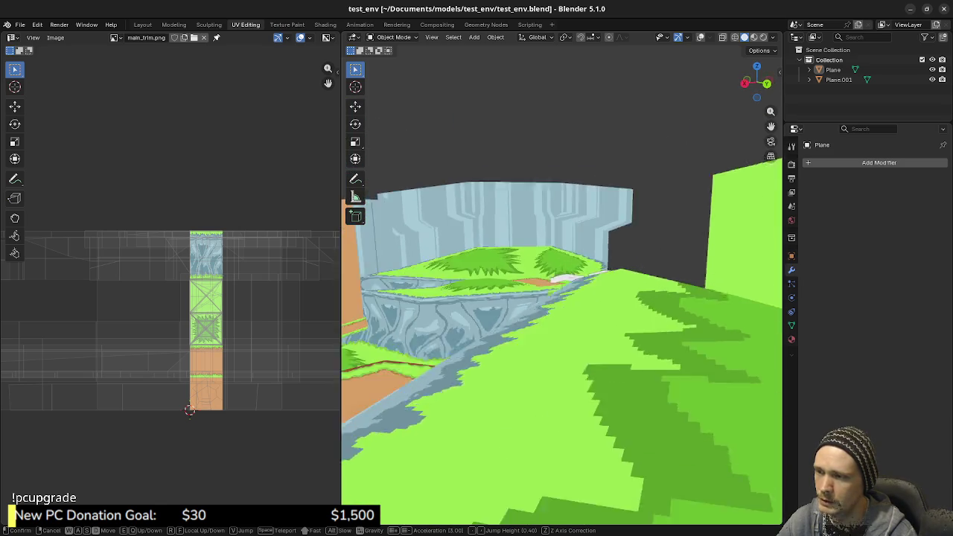
key(w)
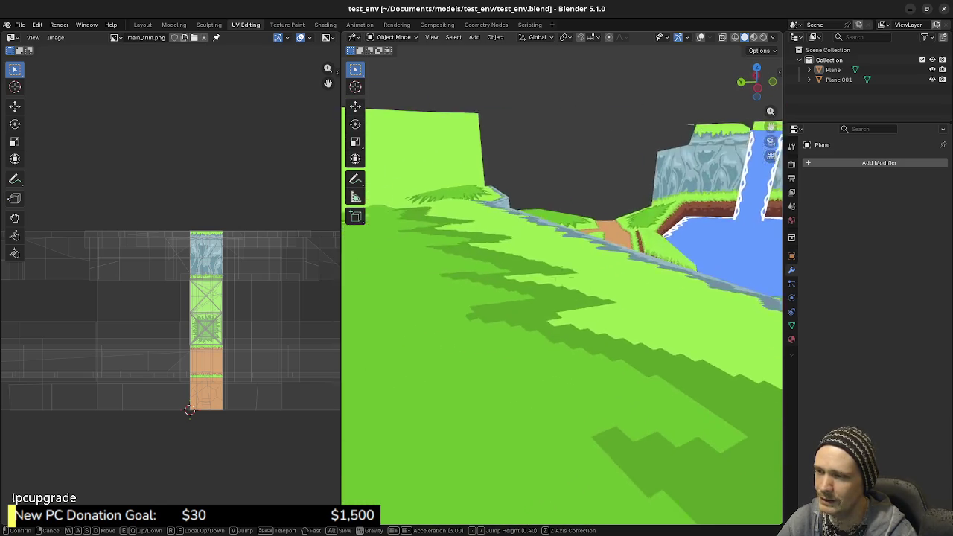
key(w)
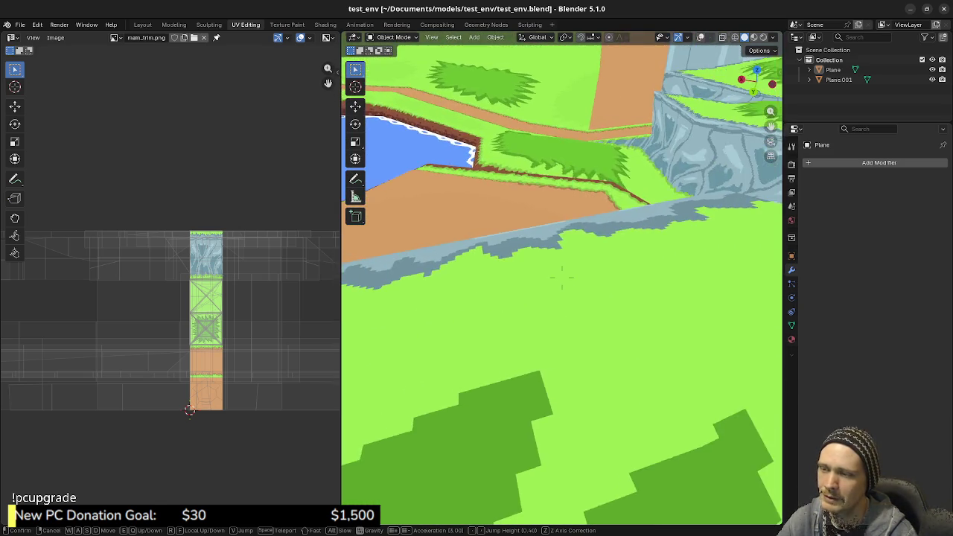
key(w)
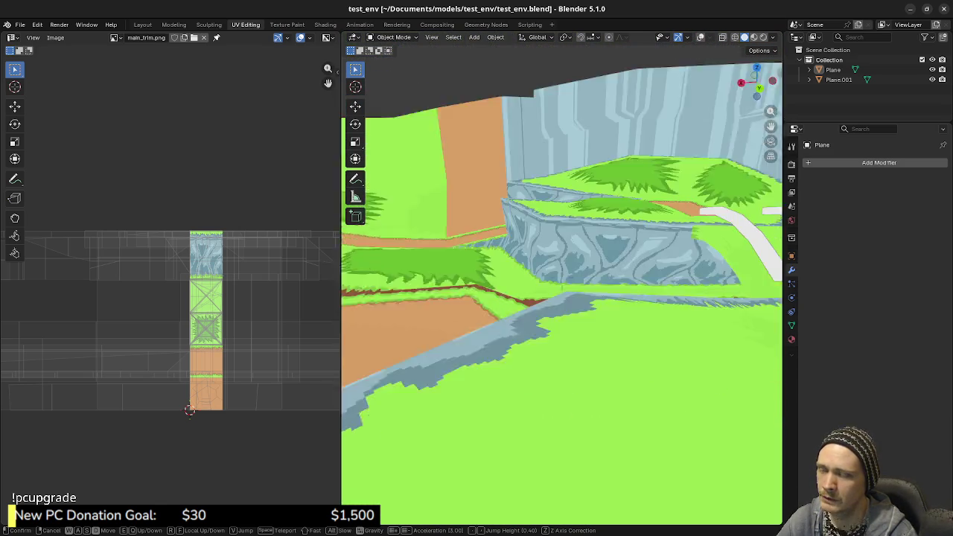
key(w)
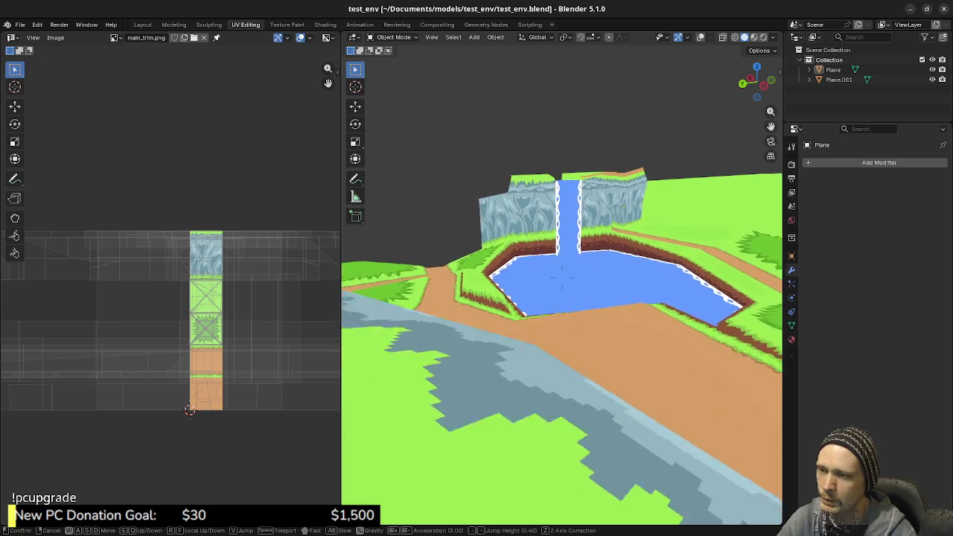
key(w)
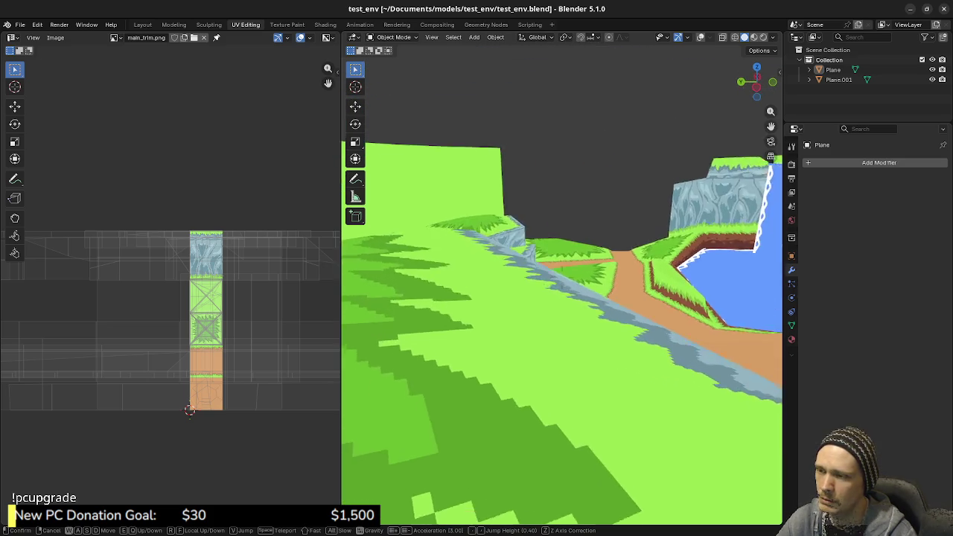
key(w)
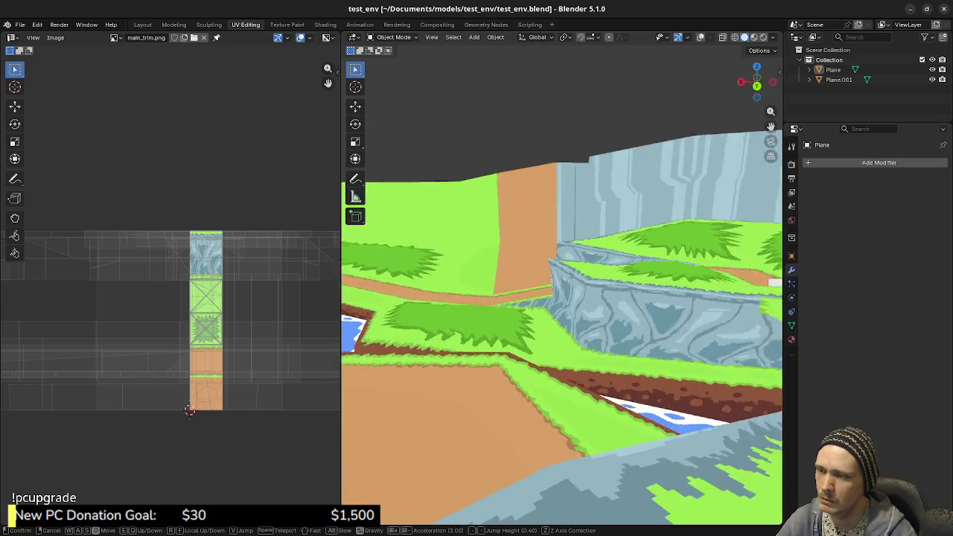
Step: Follow the dirt path past the stone cliff, face the pond and waterfall, and leave walk mode
key(w)
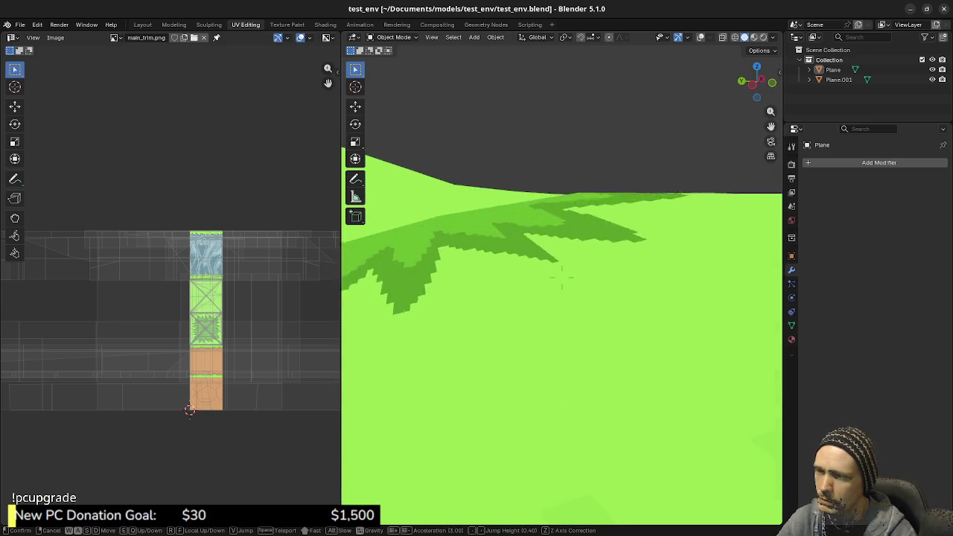
key(w)
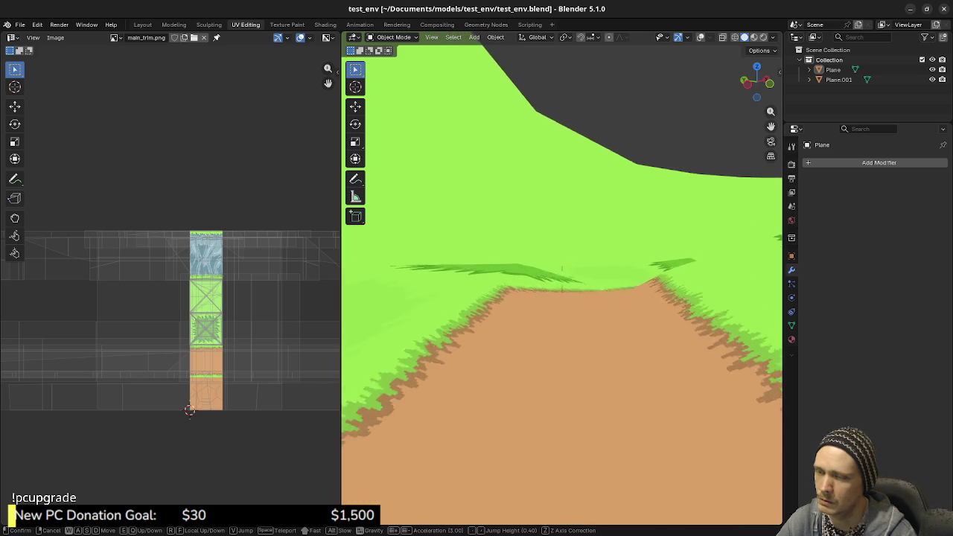
key(w)
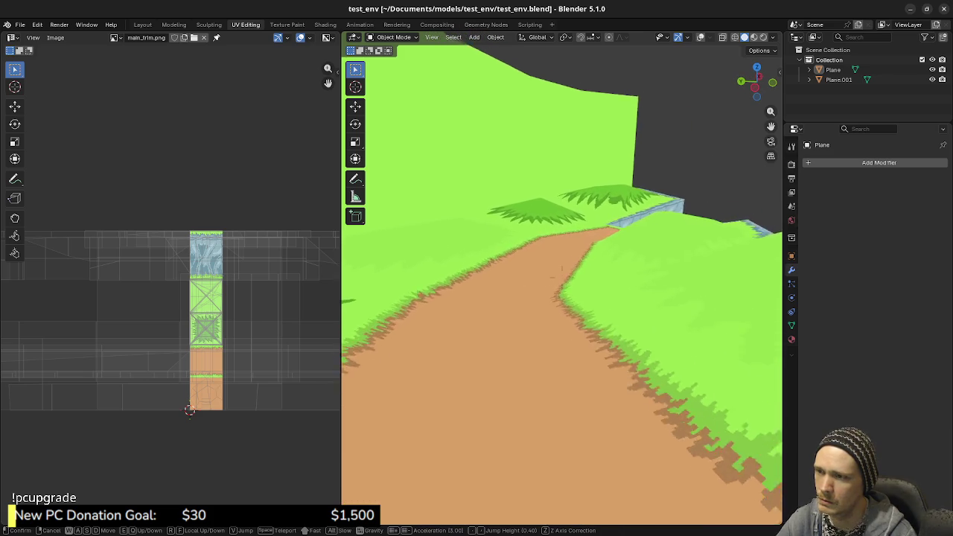
key(w)
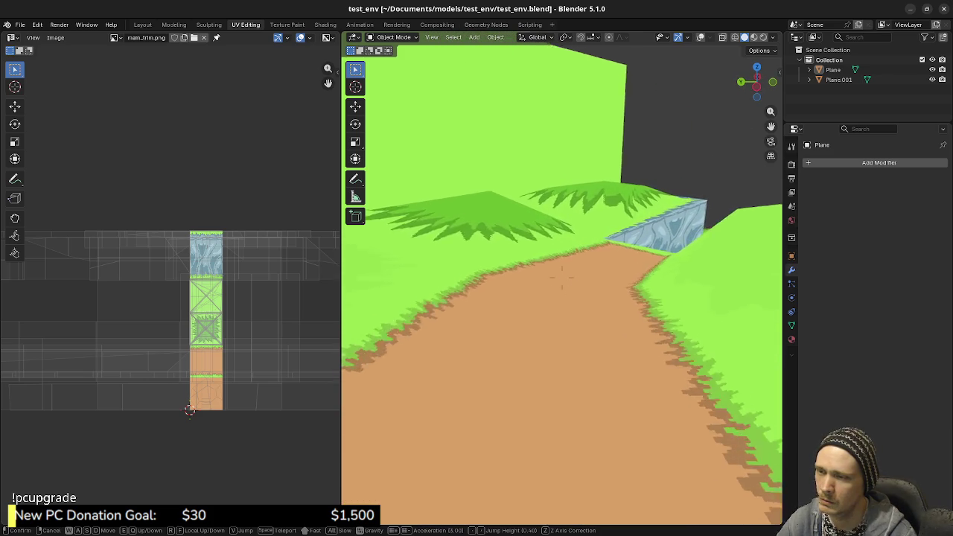
key(w)
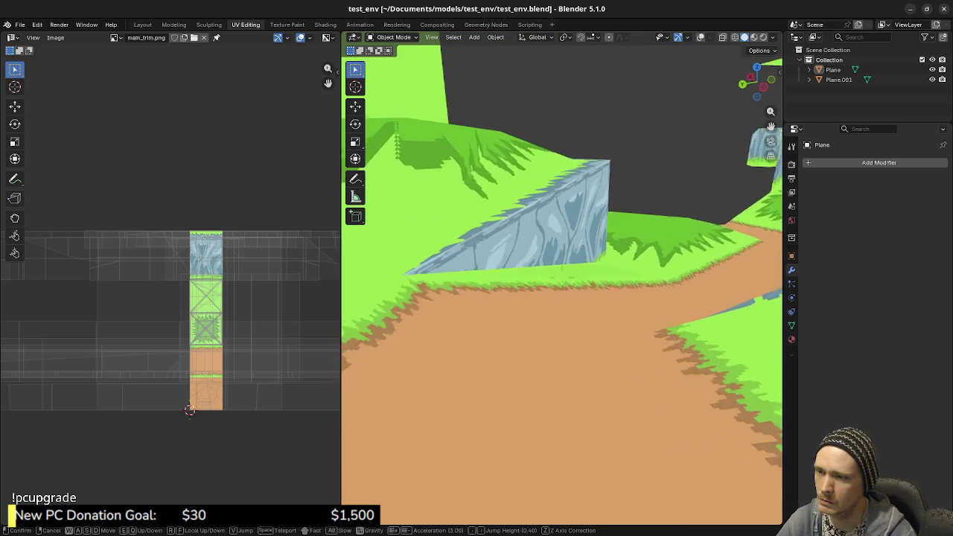
key(w)
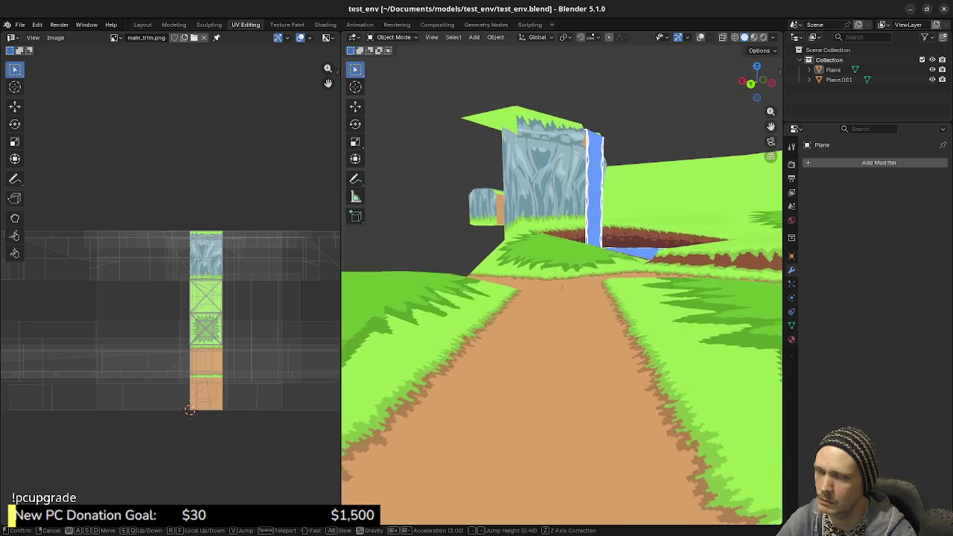
key(w)
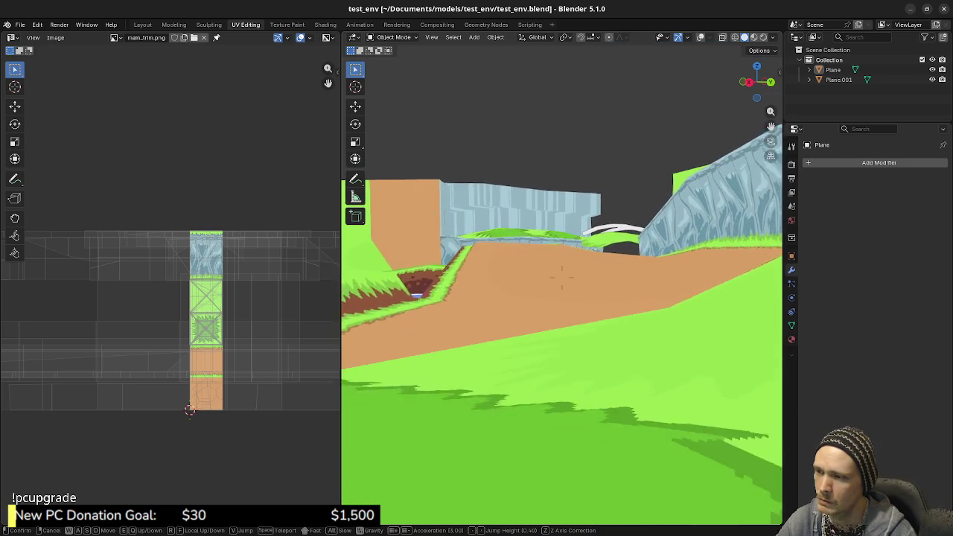
key(w)
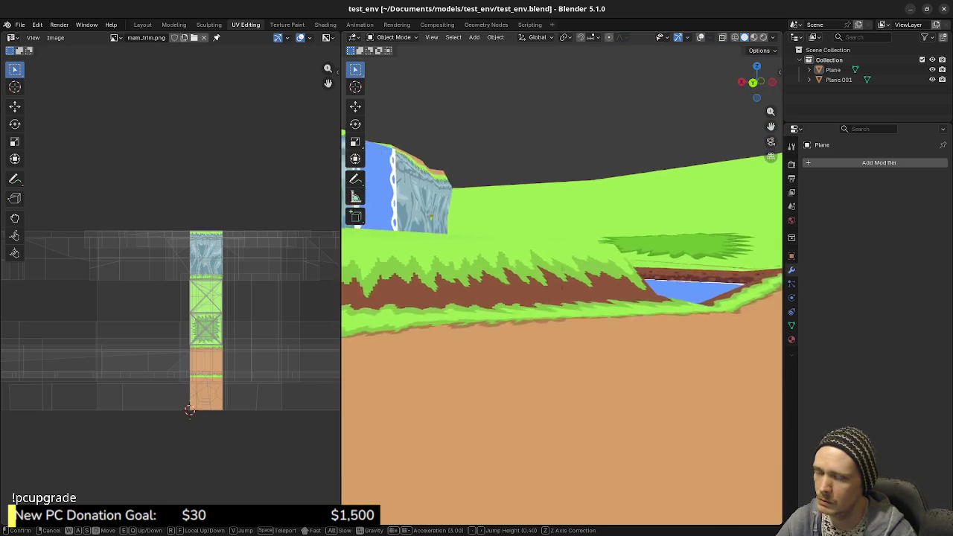
key(w)
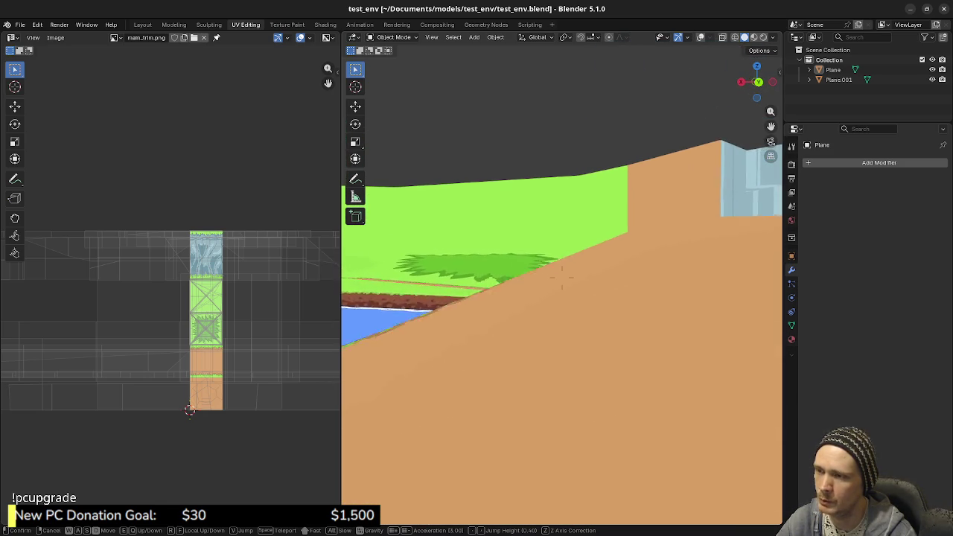
key(w)
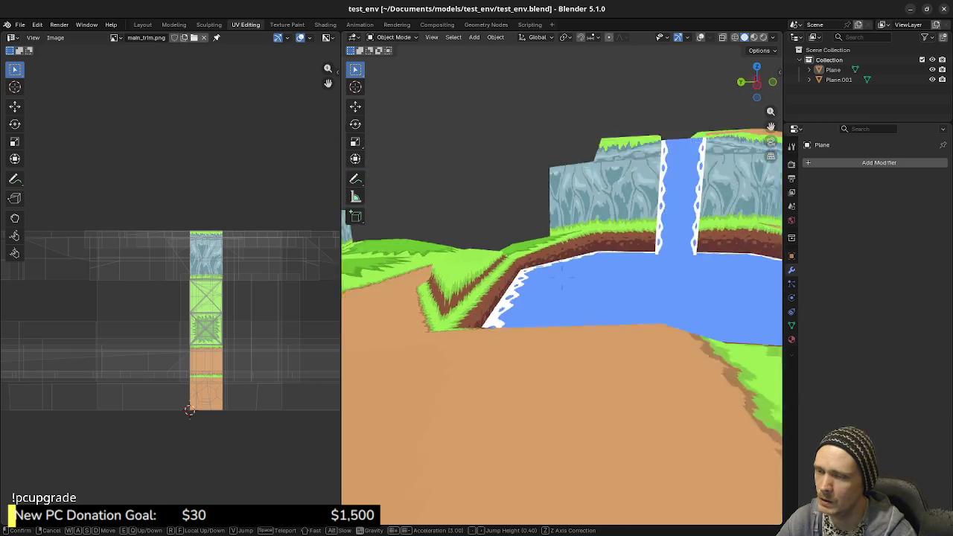
key(Escape)
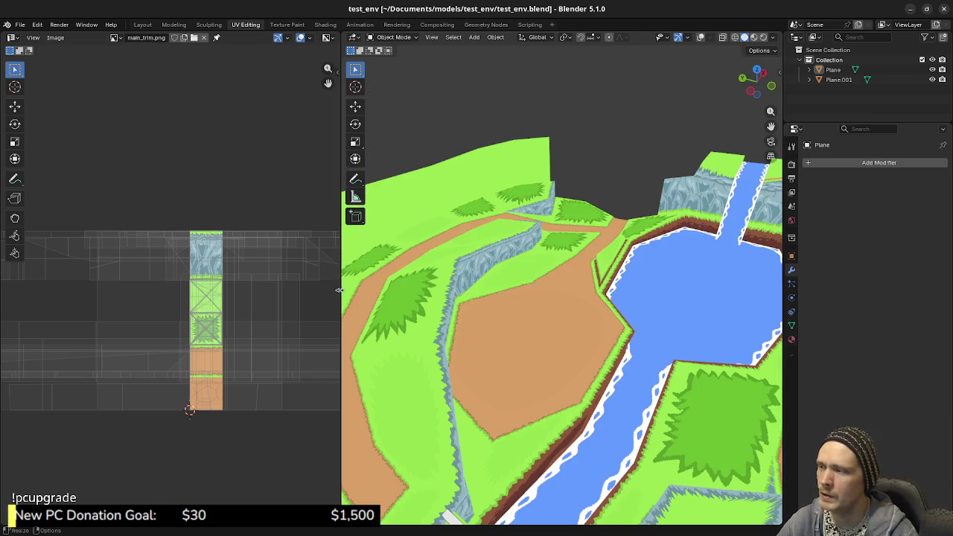
Step: Widen the 3D viewport, select the terrain Plane, and enable overlays with grid and statistics
drag(257, 280, 125, 281)
scroll(591, 316, down, 3)
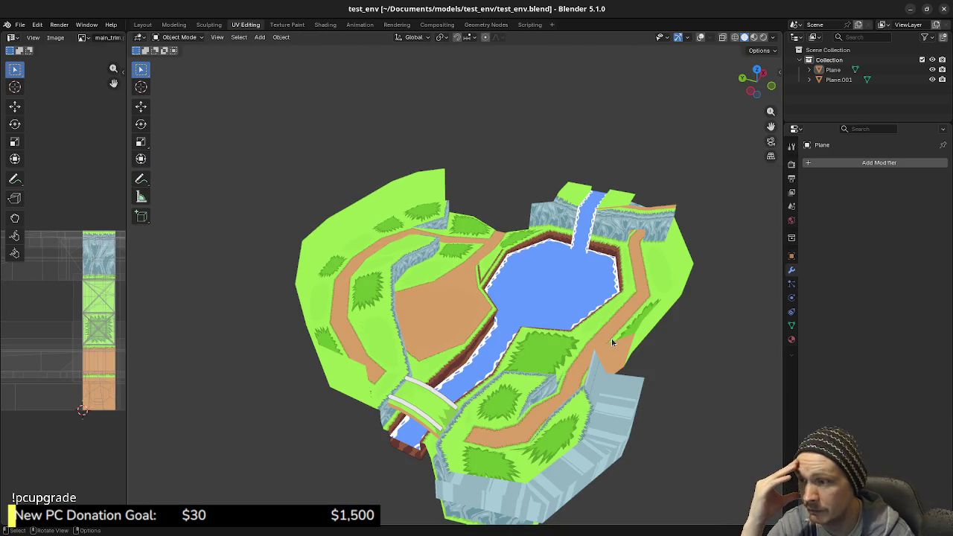
click(470, 292)
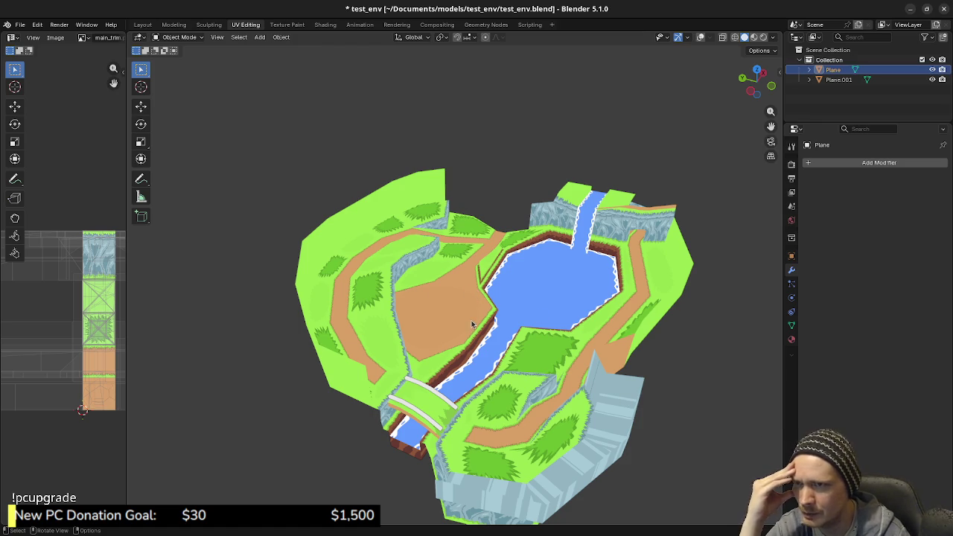
click(699, 37)
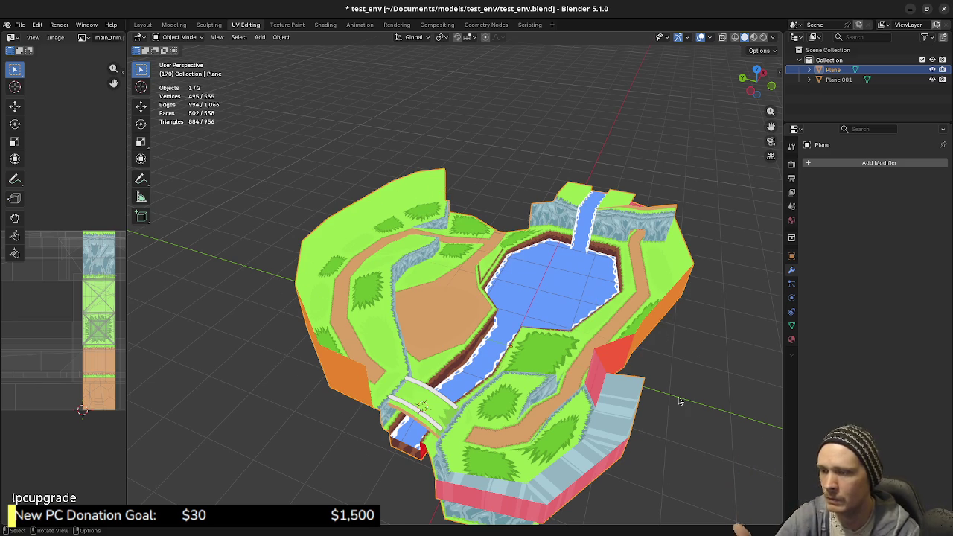
drag(695, 436, 473, 386)
Step: Orbit around the river, bridge and coloured edge walls, then make water object Plane.001 active
scroll(311, 306, up, 5)
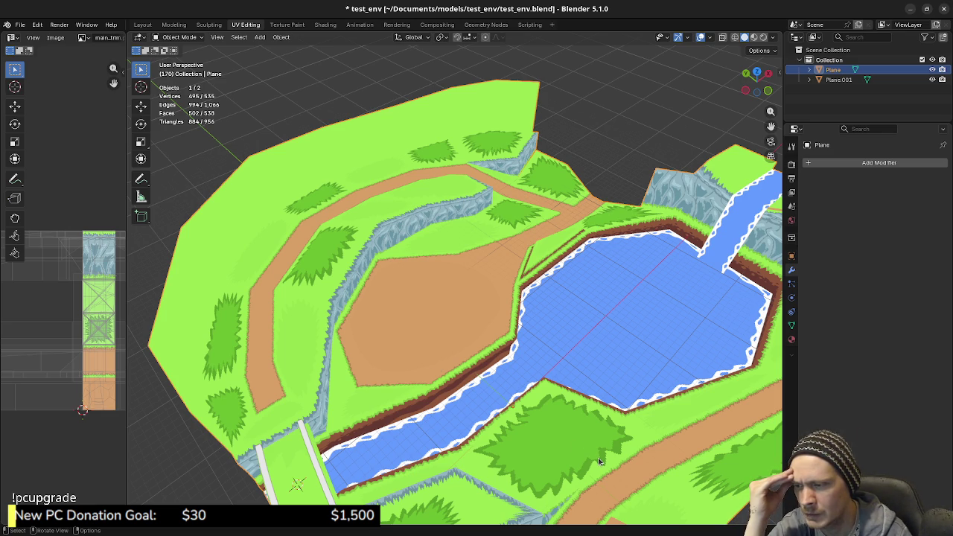
drag(599, 462, 595, 450)
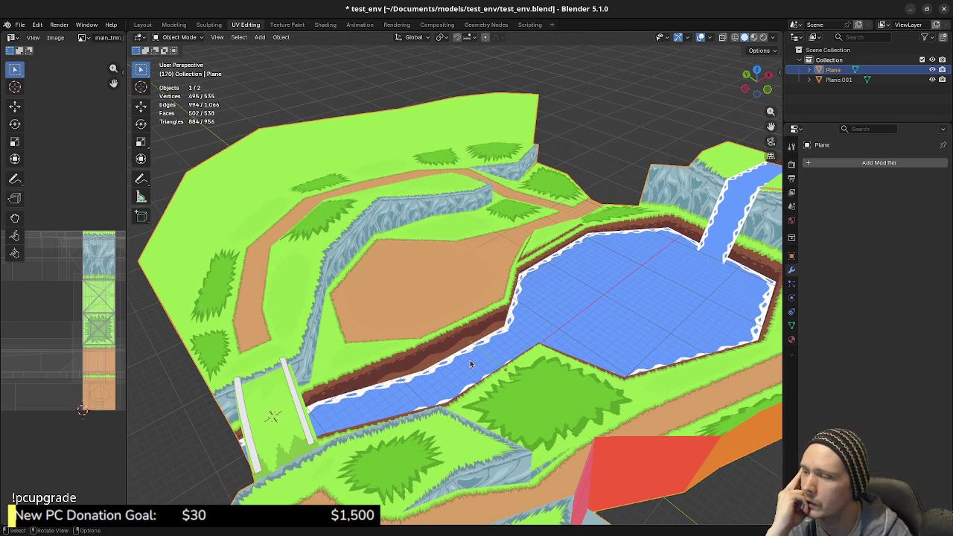
drag(365, 395, 419, 396)
drag(548, 330, 552, 324)
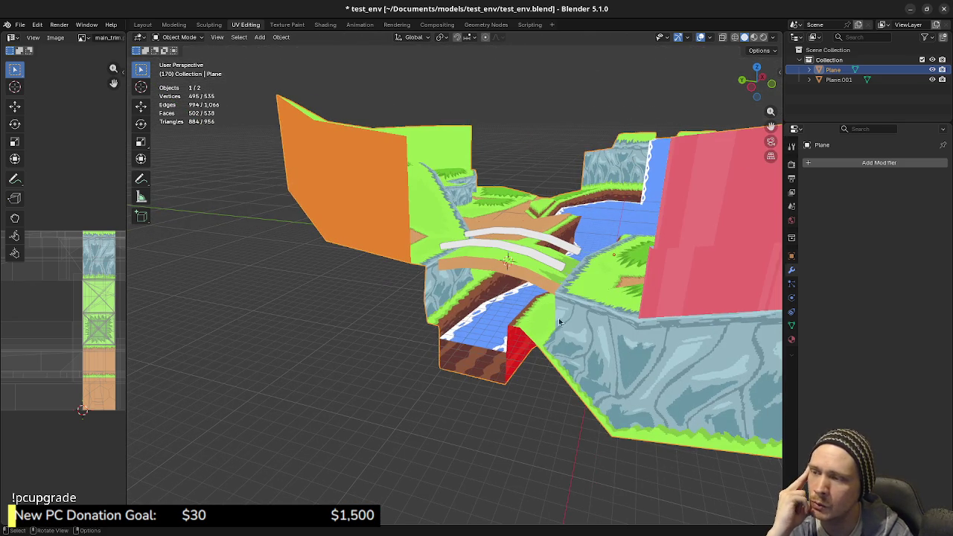
drag(617, 314, 578, 341)
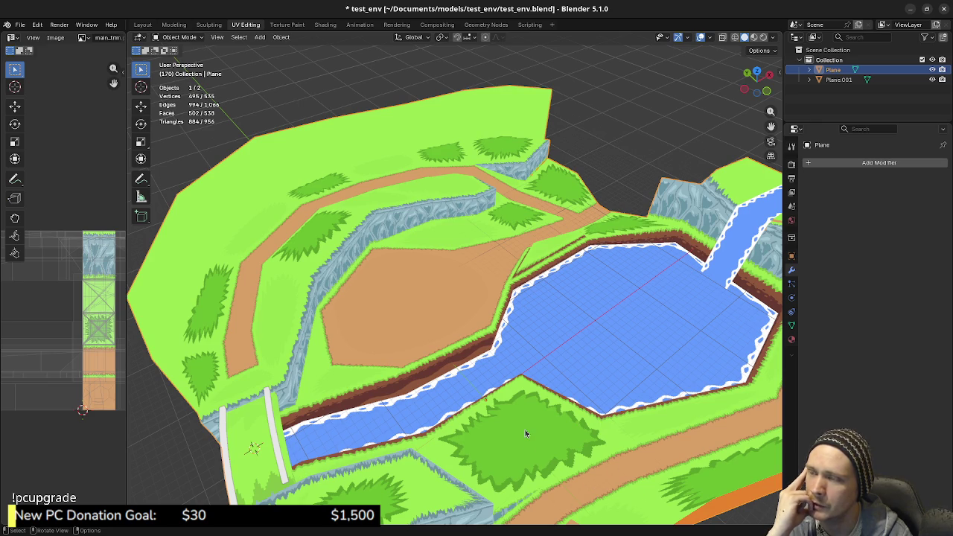
scroll(618, 314, down, 2)
click(619, 314)
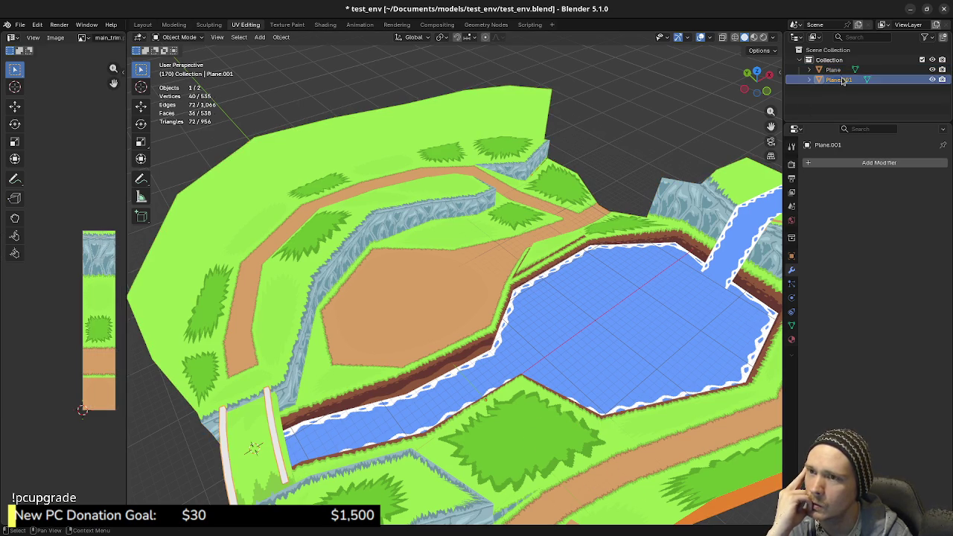
Step: Make the terrain Plane active again and orbit out to see the whole environment
scroll(618, 314, down, 4)
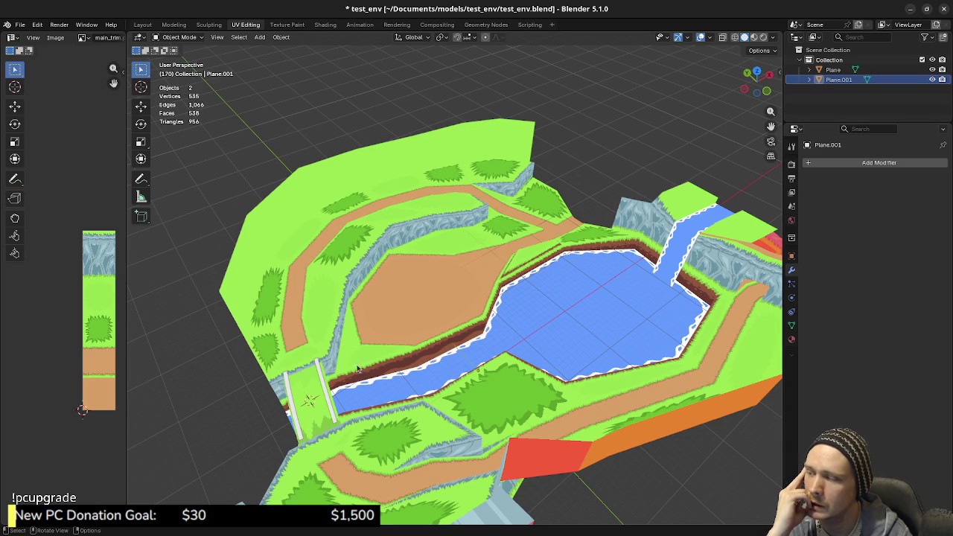
click(826, 69)
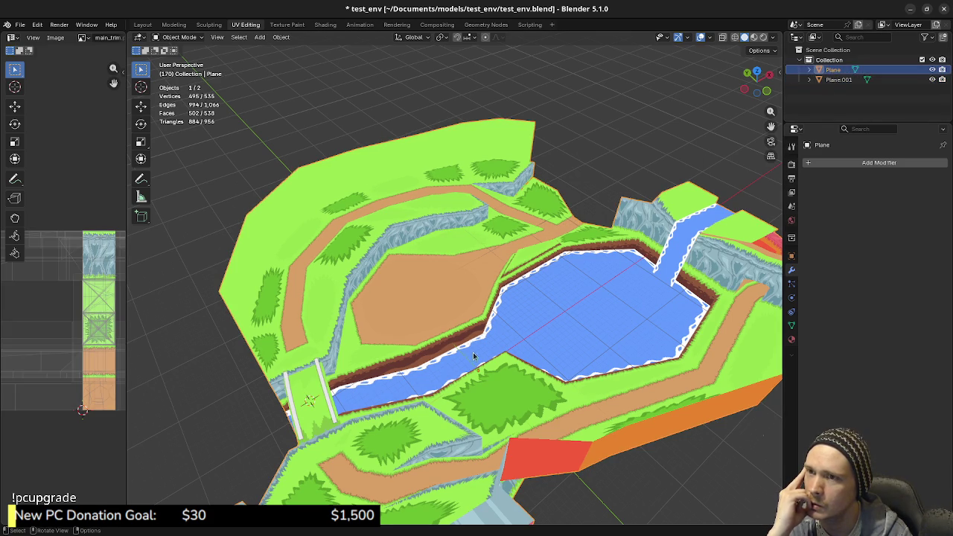
drag(515, 341, 537, 318)
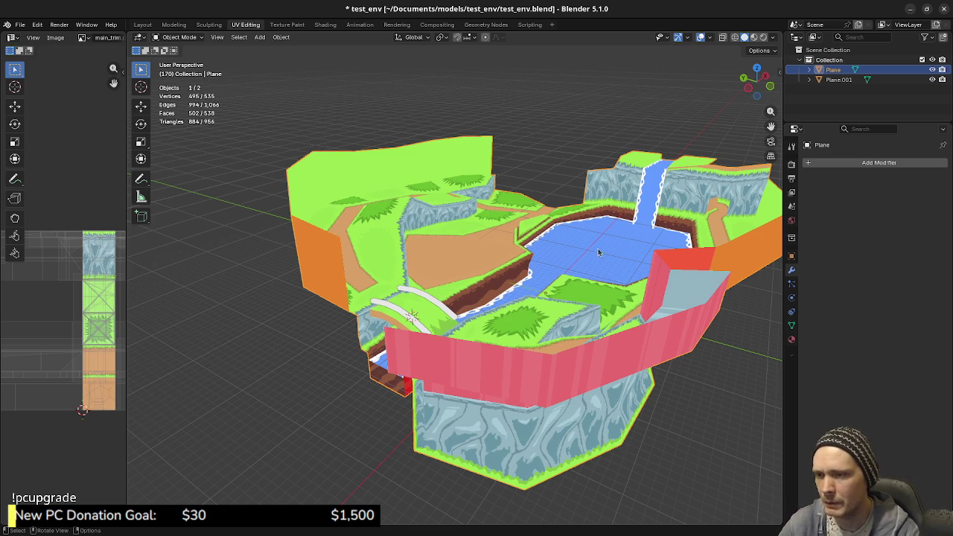
Step: Frame the selected terrain Plane with View Selected so it fills the viewport
key(KP_Decimal)
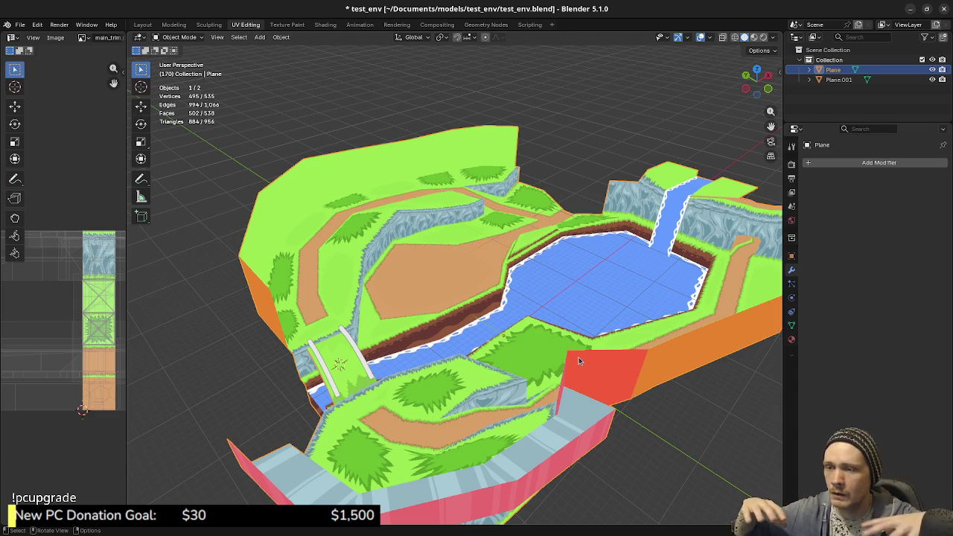
Step: View the terrain from top, tilt back to perspective, then close Blender without saving
key(KP_7)
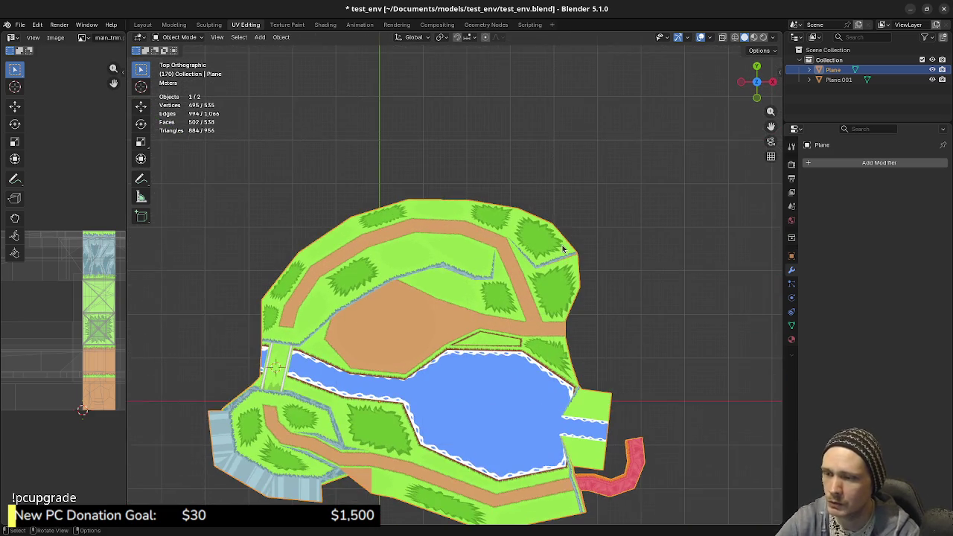
key(KP_Decimal)
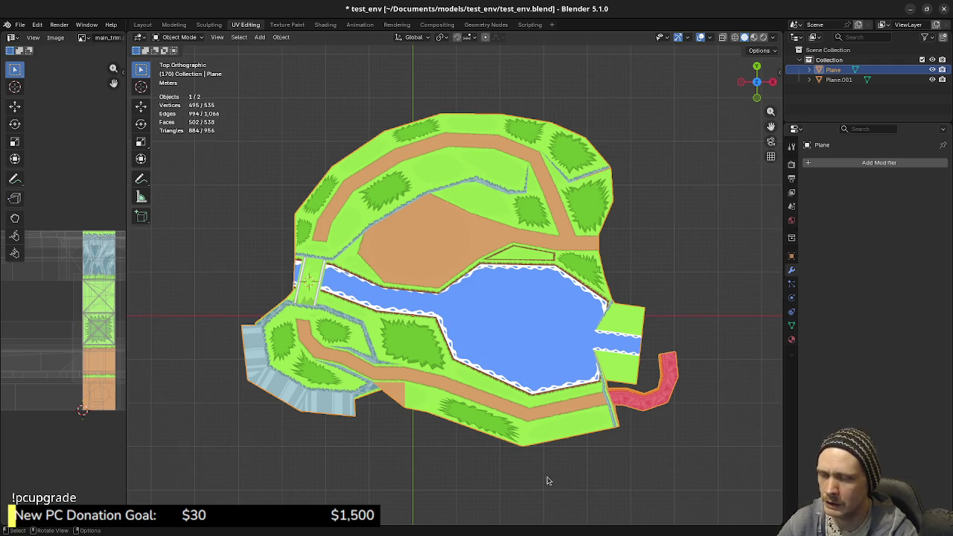
mouse_move(495, 423)
mouse_down()
mouse_move(567, 357)
mouse_move(650, 358)
mouse_move(567, 314)
mouse_move(561, 363)
mouse_move(606, 290)
mouse_up()
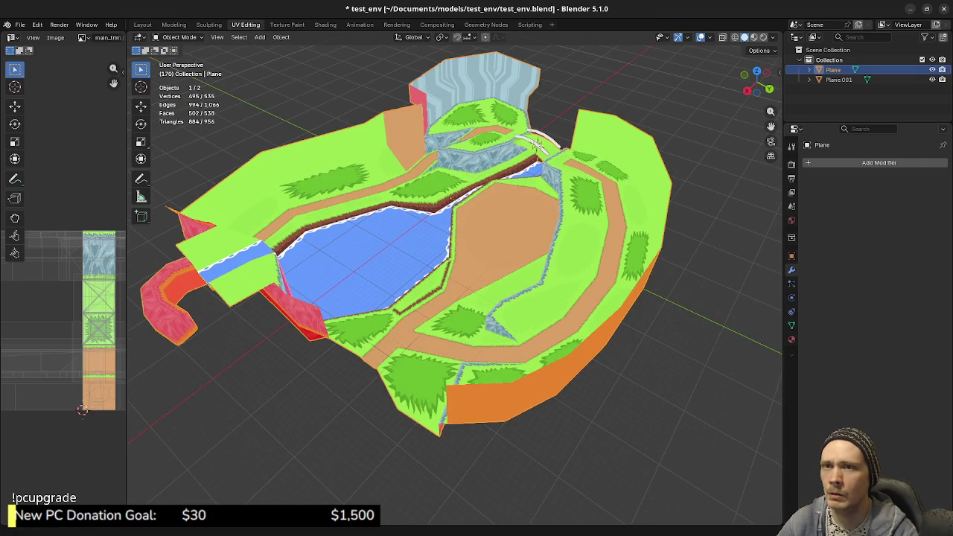
click(944, 9)
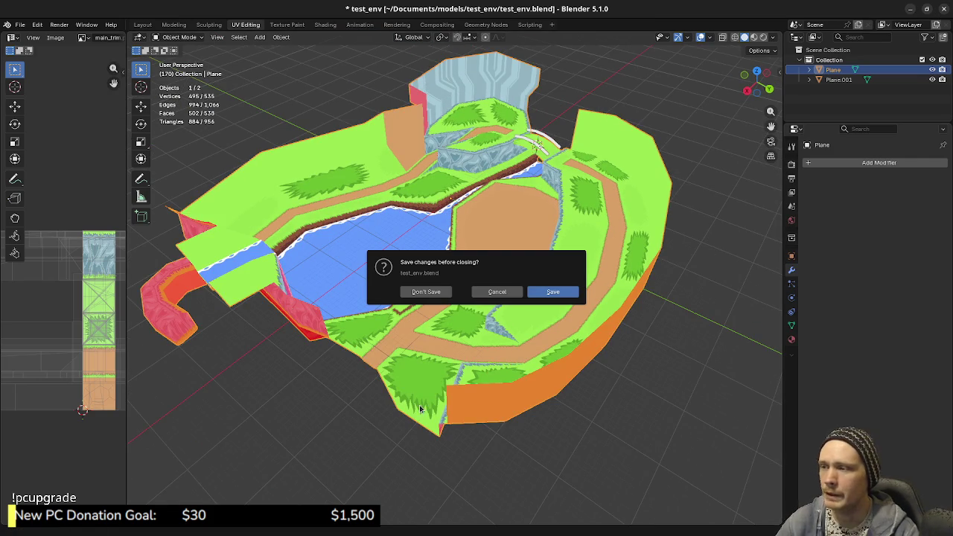
click(435, 295)
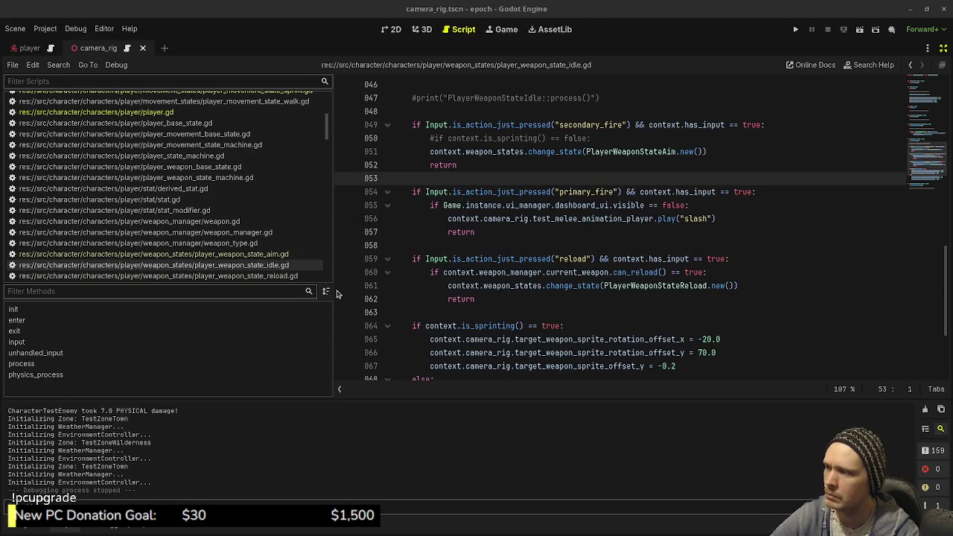
Step: Narrow the script list beside player_weapon_state_idle.gd and save the scene with Ctrl+S
drag(333, 291, 141, 300)
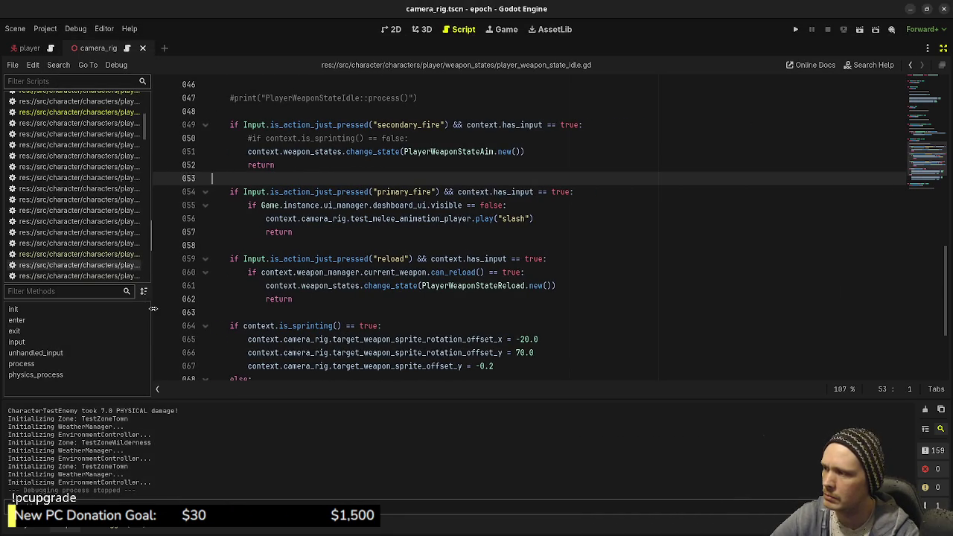
click(573, 336)
key(ctrl+s)
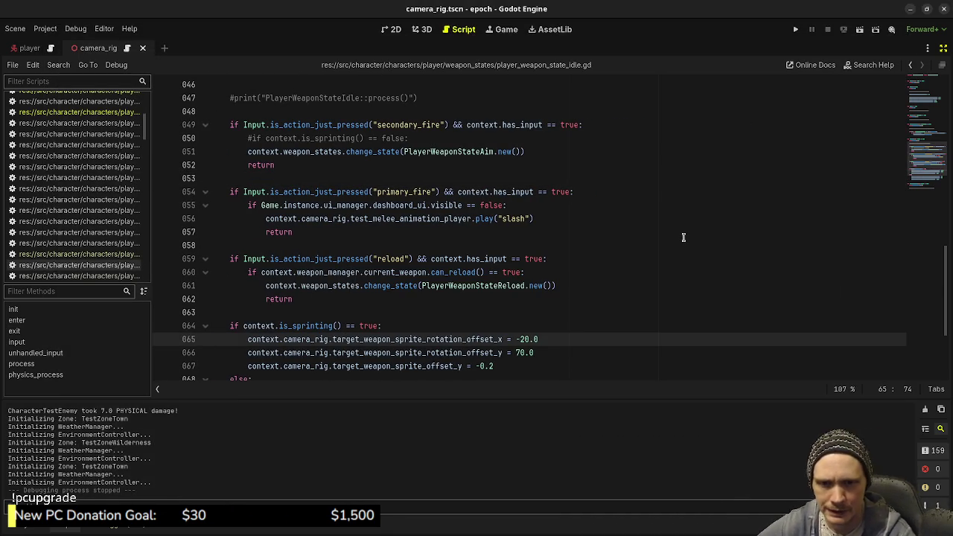